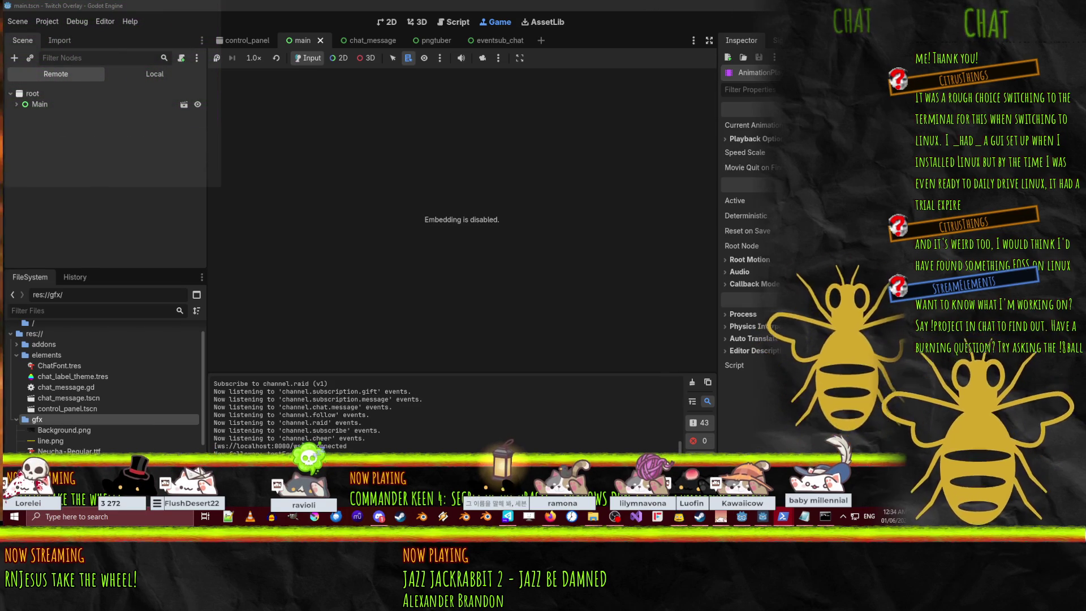
Switch from the Godot editor to the Twitch EventSub docs in Firefox
{"action": "key", "text": "alt+Tab"}
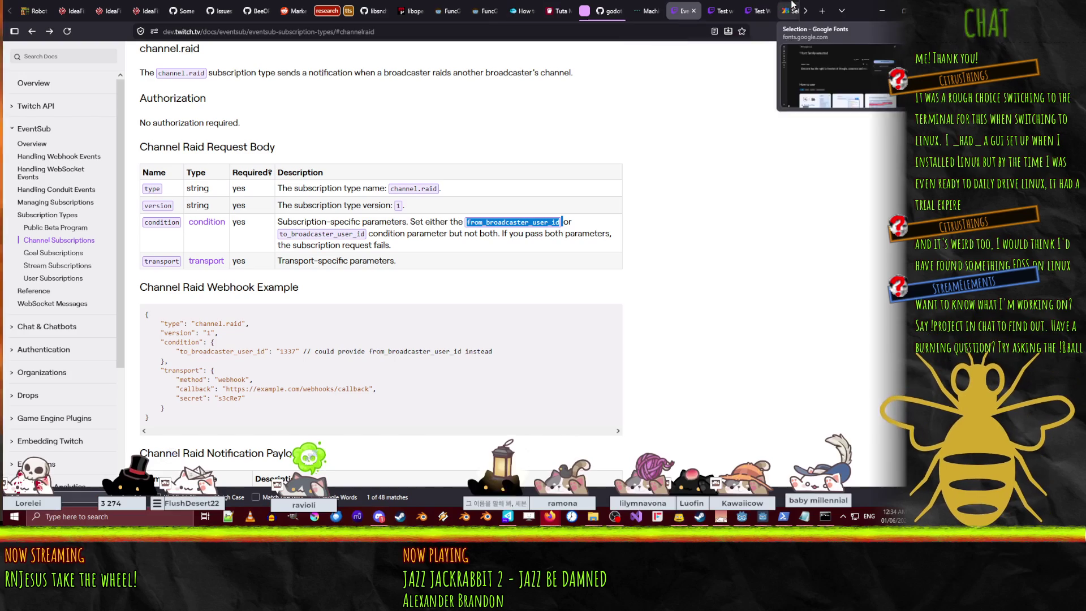
Compare the event command doc tabs, ending on the websocket event command docs
{"action": "left_click", "coordinate": [763, 8]}
{"action": "left_click", "coordinate": [719, 11]}
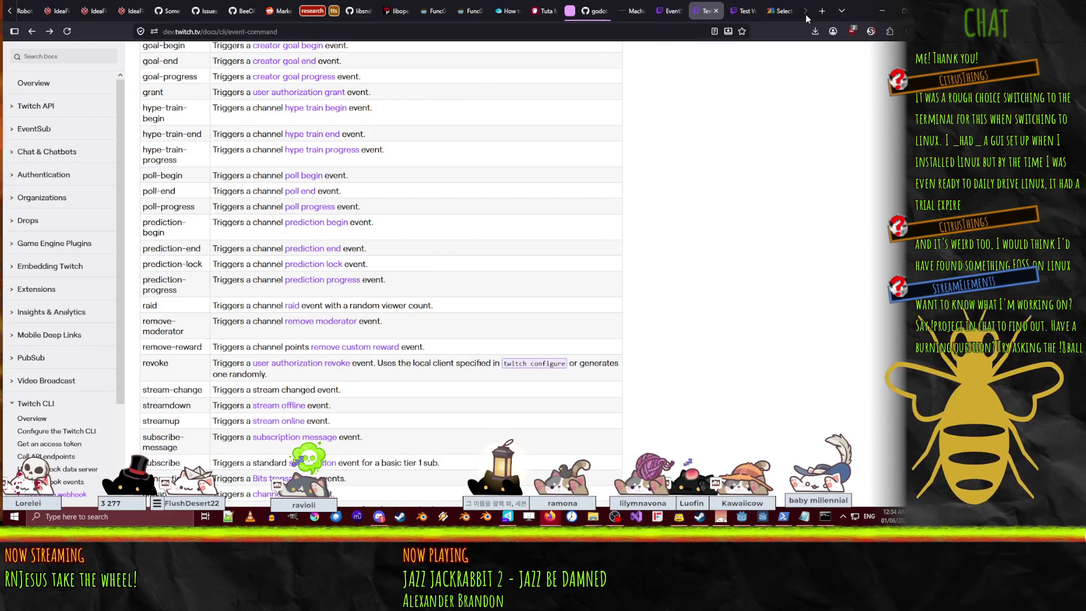
{"action": "left_click", "coordinate": [758, 11]}
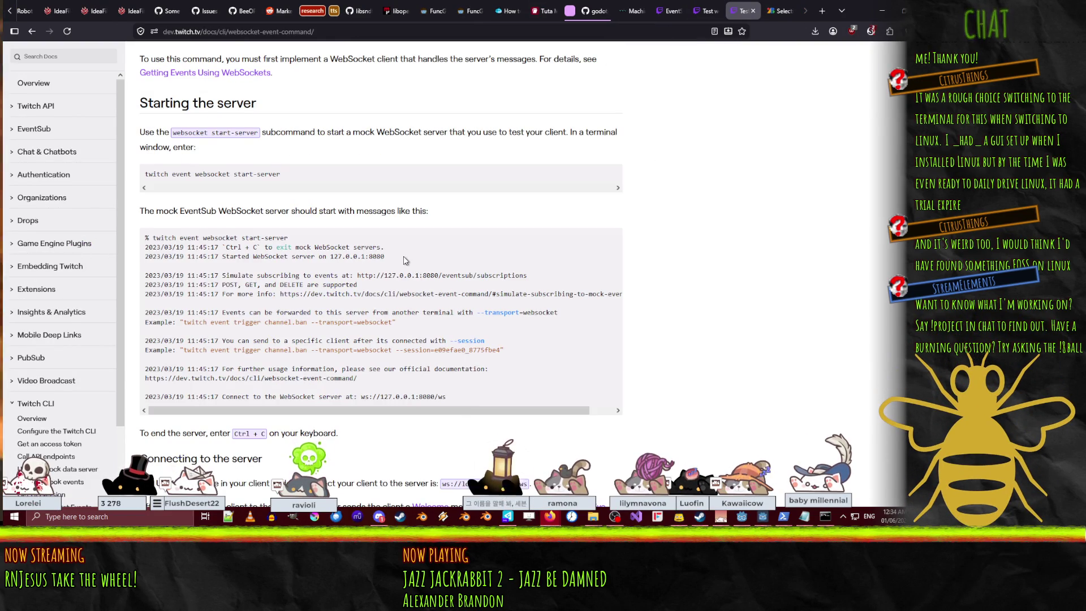
{"action": "scroll", "coordinate": [405, 260], "scroll_direction": "up", "scroll_amount": 2}
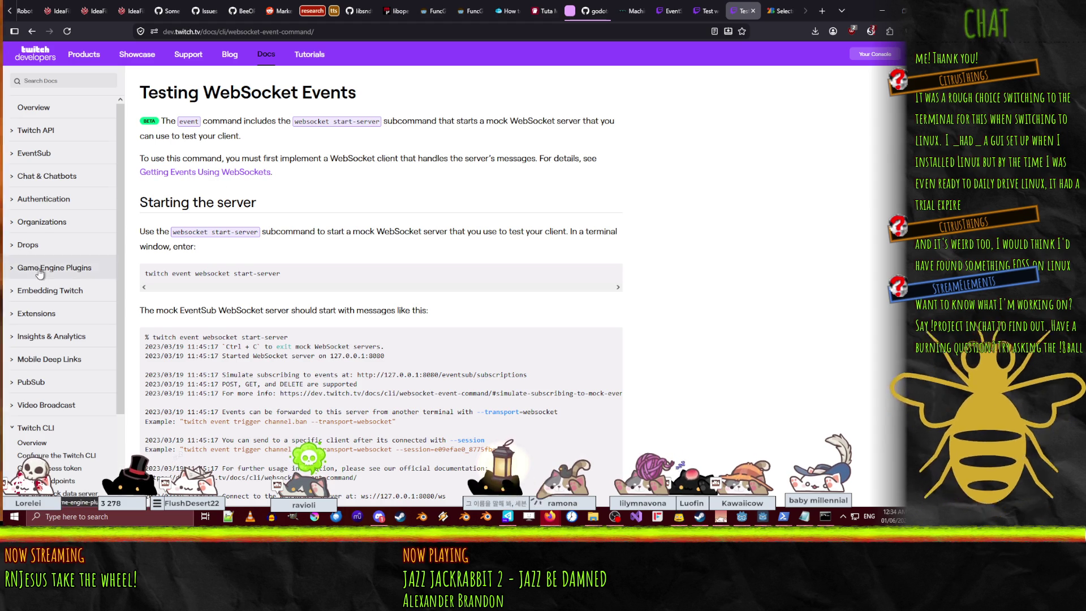
{"action": "scroll", "coordinate": [67, 266], "scroll_direction": "down", "scroll_amount": 3}
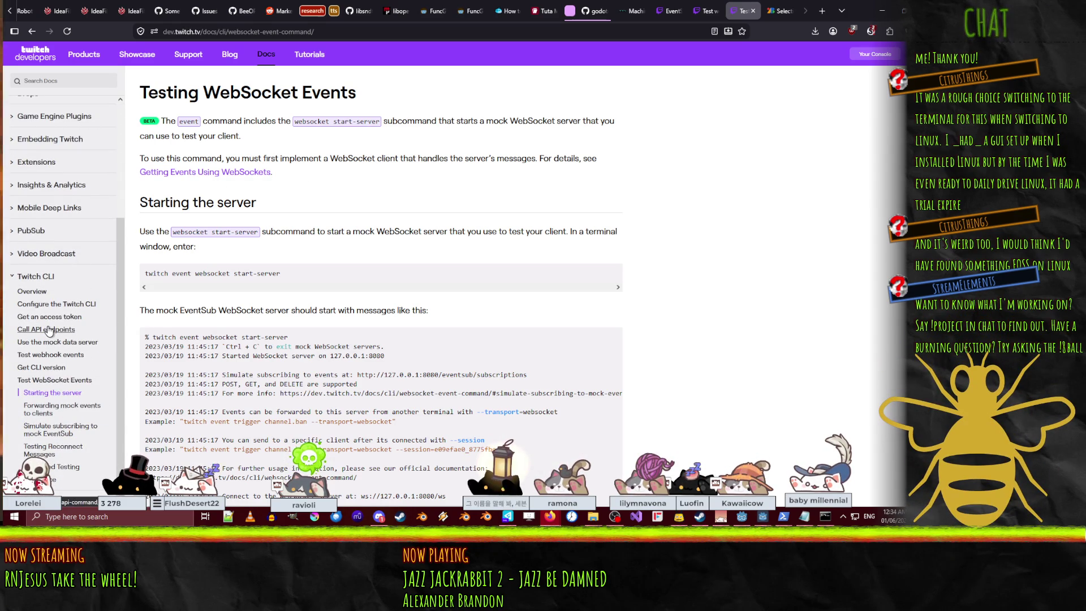
On the Testing webhook events page, select the twitch event trigger subscribe command for PowerShell
{"action": "left_click", "coordinate": [63, 357]}
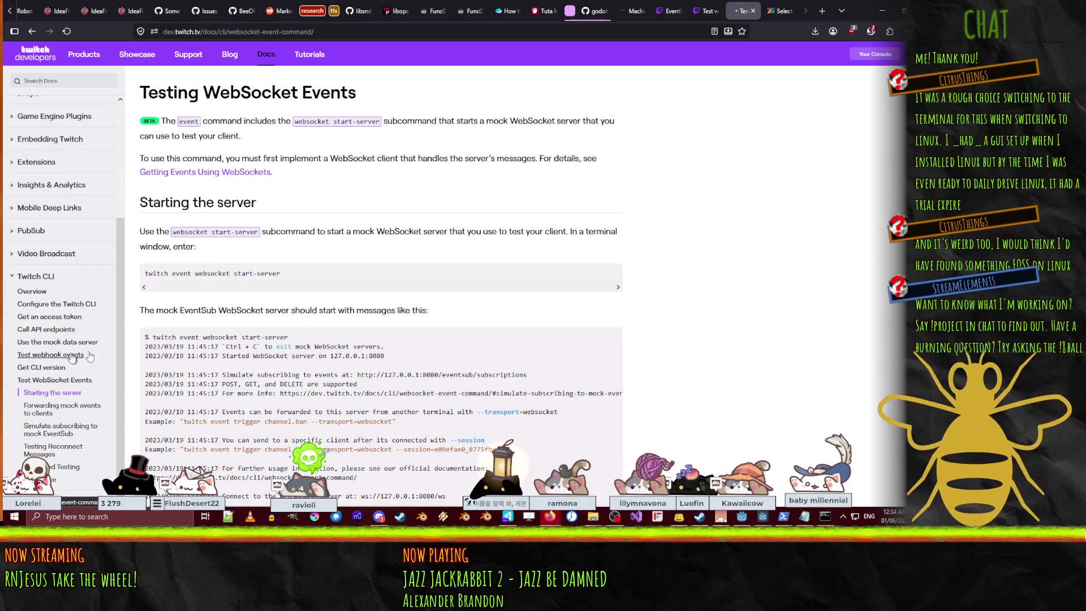
{"action": "scroll", "coordinate": [497, 248], "scroll_direction": "down", "scroll_amount": 1}
{"action": "scroll", "coordinate": [497, 248], "scroll_direction": "down", "scroll_amount": 3}
{"action": "scroll", "coordinate": [497, 244], "scroll_direction": "up", "scroll_amount": 3}
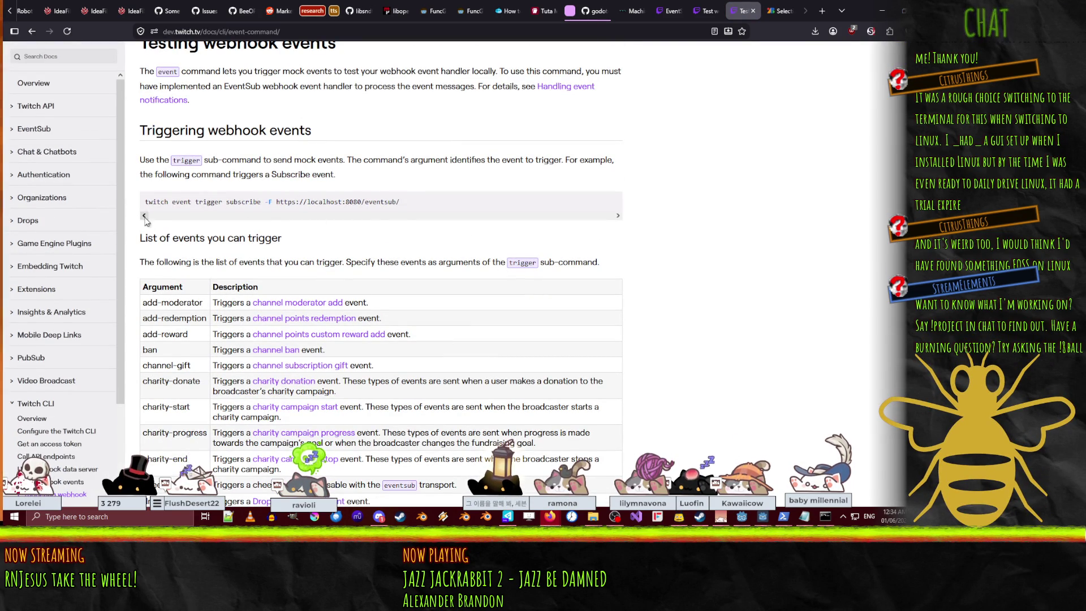
{"action": "left_click_drag", "start_coordinate": [146, 201], "coordinate": [262, 203]}
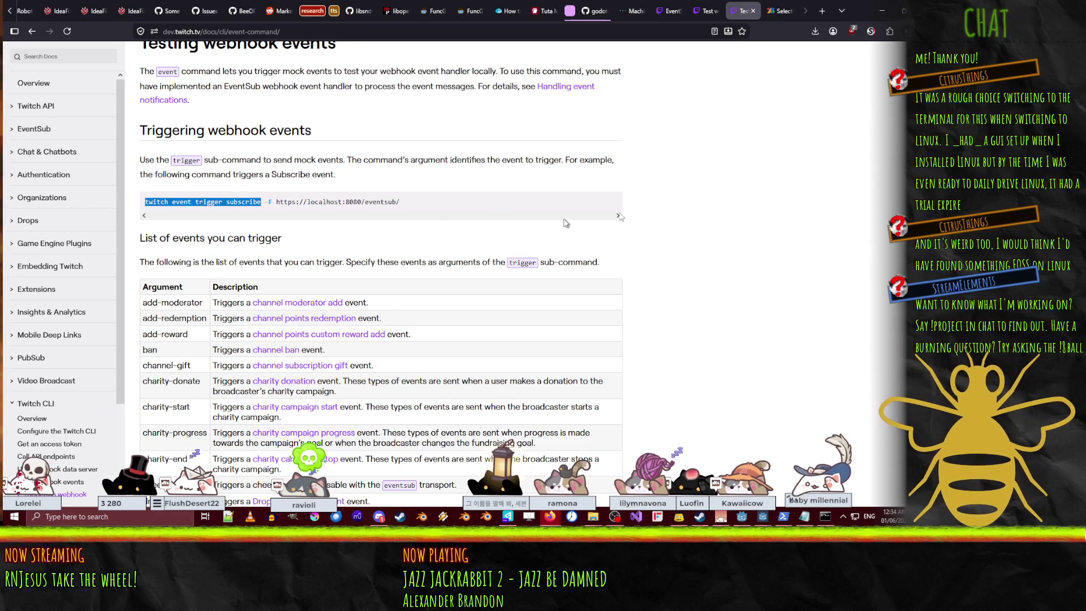
{"action": "key", "text": "alt+Tab"}
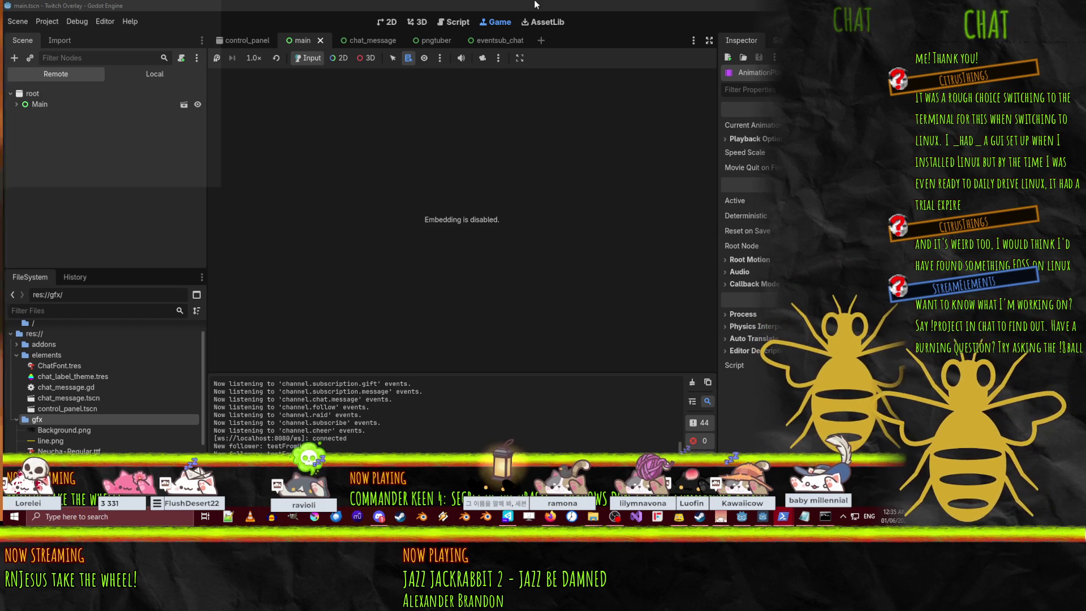
Shrink the Godot editor to view the test subscriber log, then bring the webhook docs back
{"action": "left_click", "coordinate": [742, 519]}
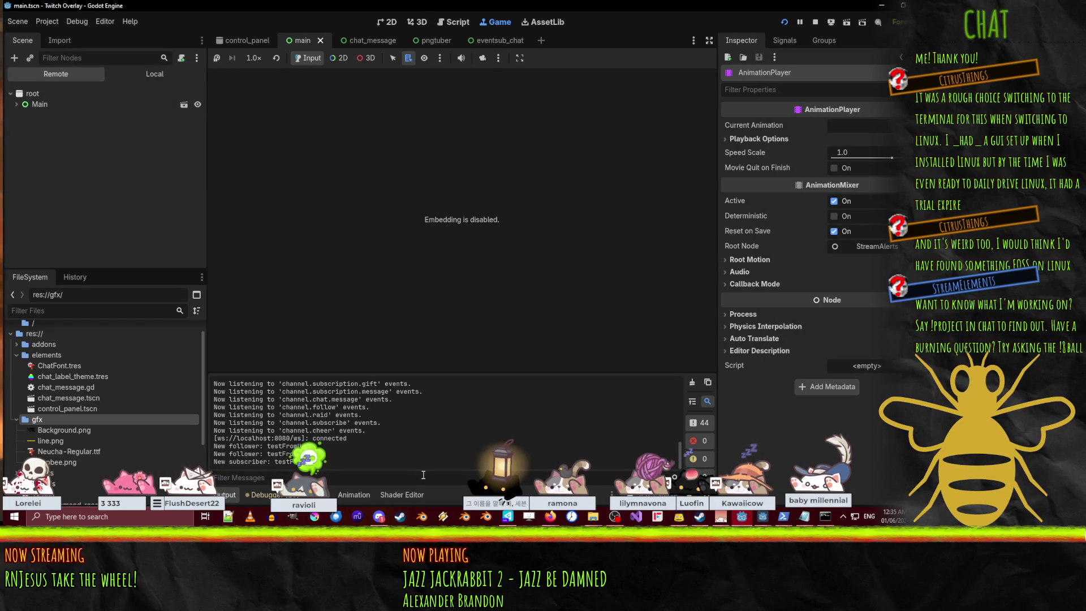
{"action": "mouse_move", "coordinate": [470, 5]}
{"action": "left_mouse_down"}
{"action": "mouse_move", "coordinate": [335, 4]}
{"action": "mouse_move", "coordinate": [355, 21]}
{"action": "mouse_move", "coordinate": [407, 1]}
{"action": "mouse_move", "coordinate": [424, 6]}
{"action": "mouse_move", "coordinate": [389, 8]}
{"action": "left_mouse_up"}
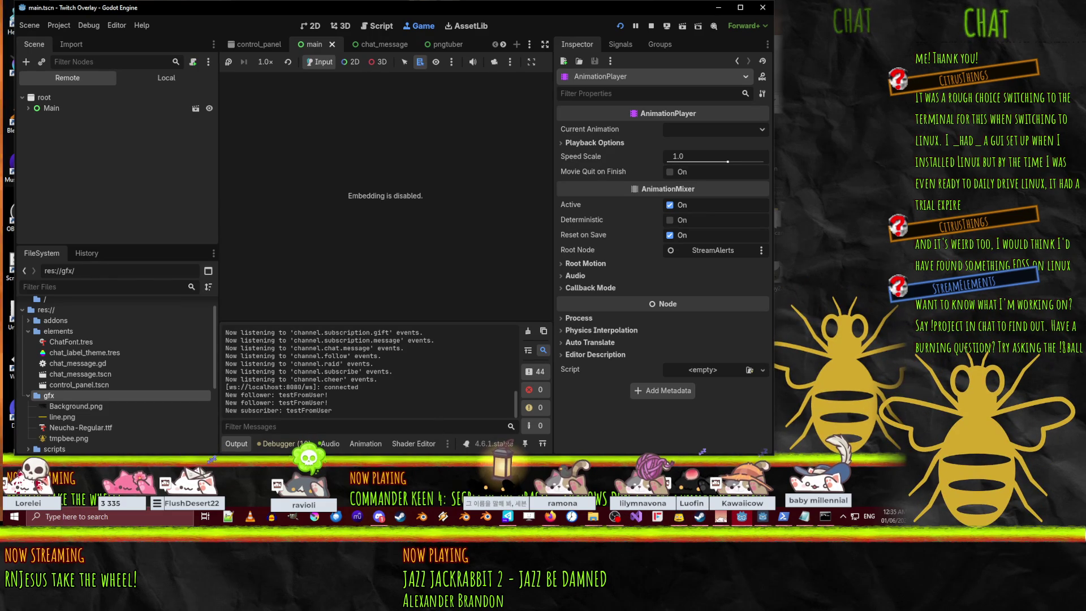
{"action": "mouse_move", "coordinate": [550, 516]}
{"action": "left_click", "coordinate": [475, 455]}
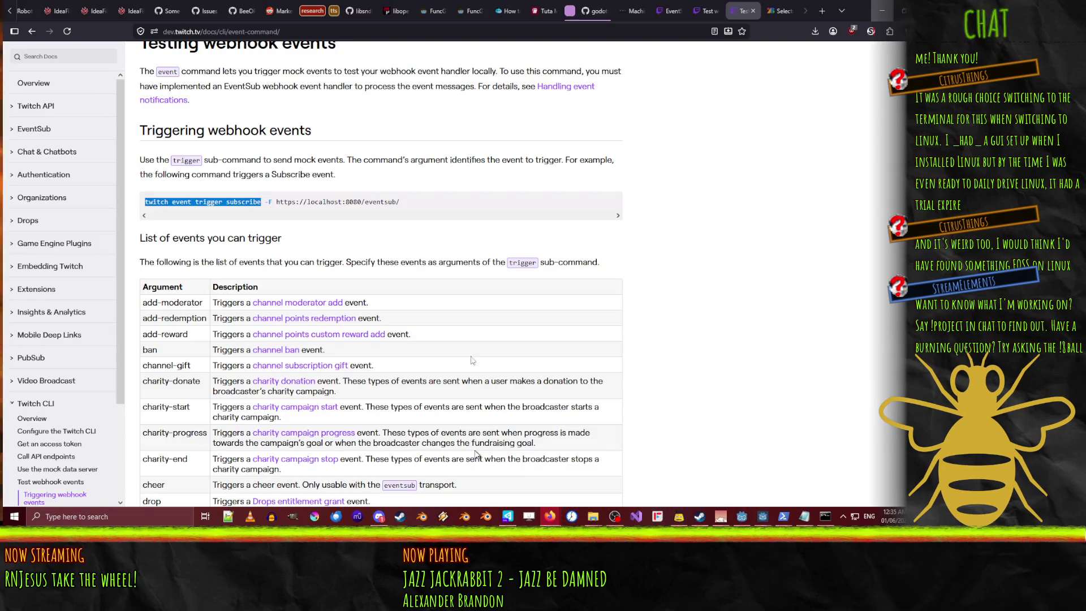
{"action": "left_click", "coordinate": [429, 235]}
{"action": "scroll", "coordinate": [435, 232], "scroll_direction": "up", "scroll_amount": 1}
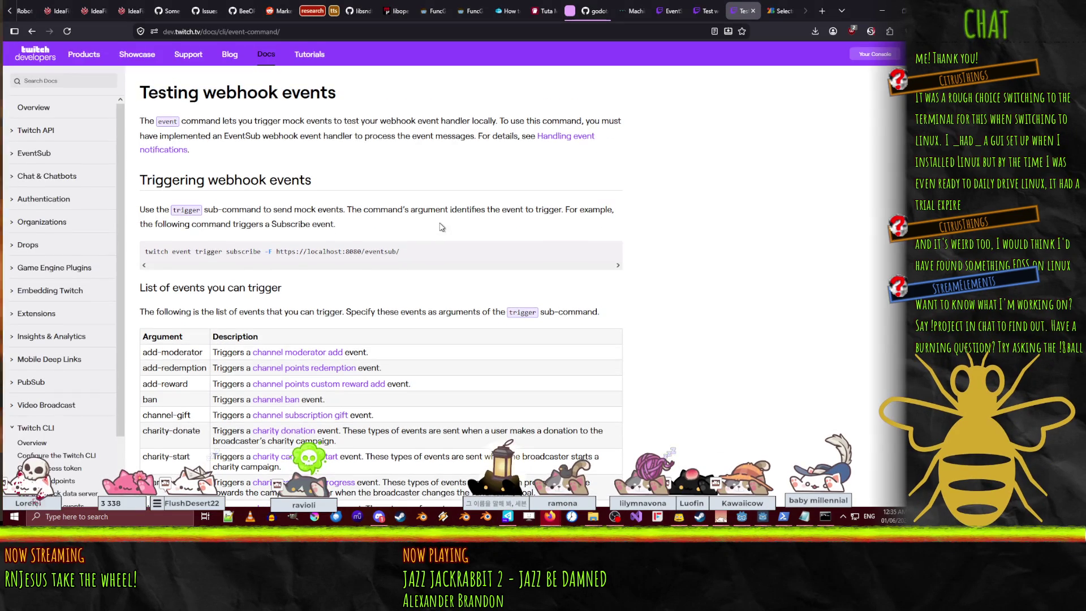
{"action": "scroll", "coordinate": [442, 227], "scroll_direction": "down", "scroll_amount": 2}
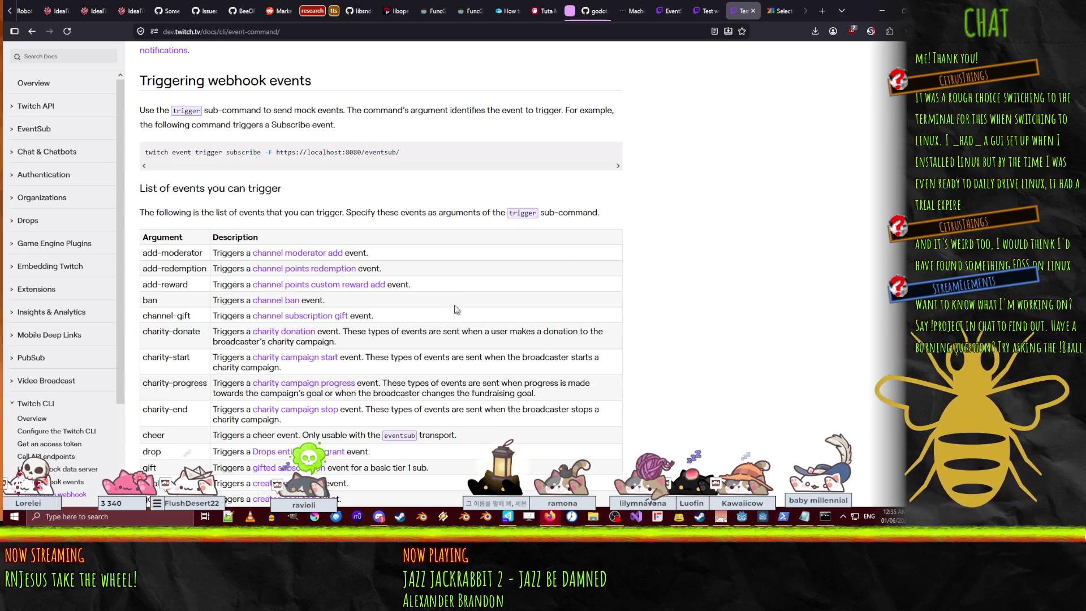
{"action": "scroll", "coordinate": [457, 313], "scroll_direction": "down", "scroll_amount": 3}
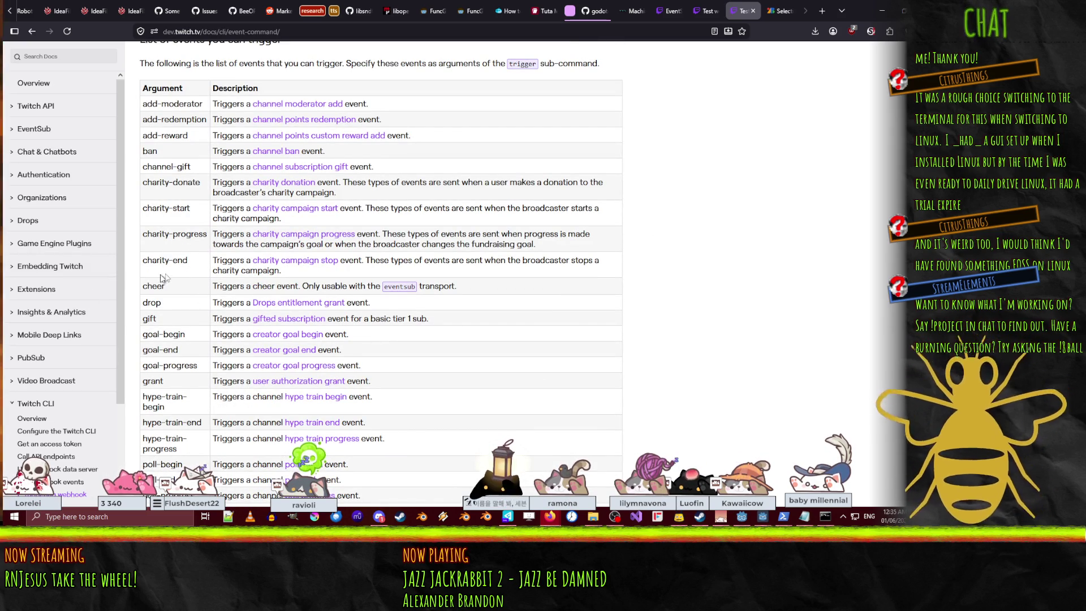
{"action": "scroll", "coordinate": [198, 274], "scroll_direction": "up", "scroll_amount": 2}
{"action": "scroll", "coordinate": [198, 274], "scroll_direction": "down", "scroll_amount": 1}
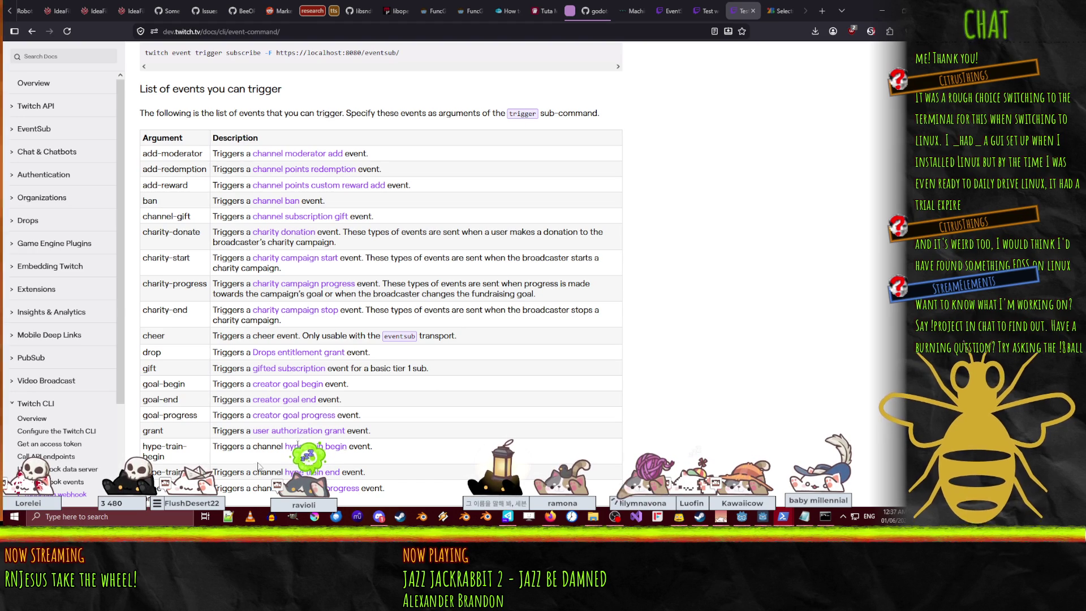
{"action": "scroll", "coordinate": [550, 344], "scroll_direction": "down", "scroll_amount": 15}
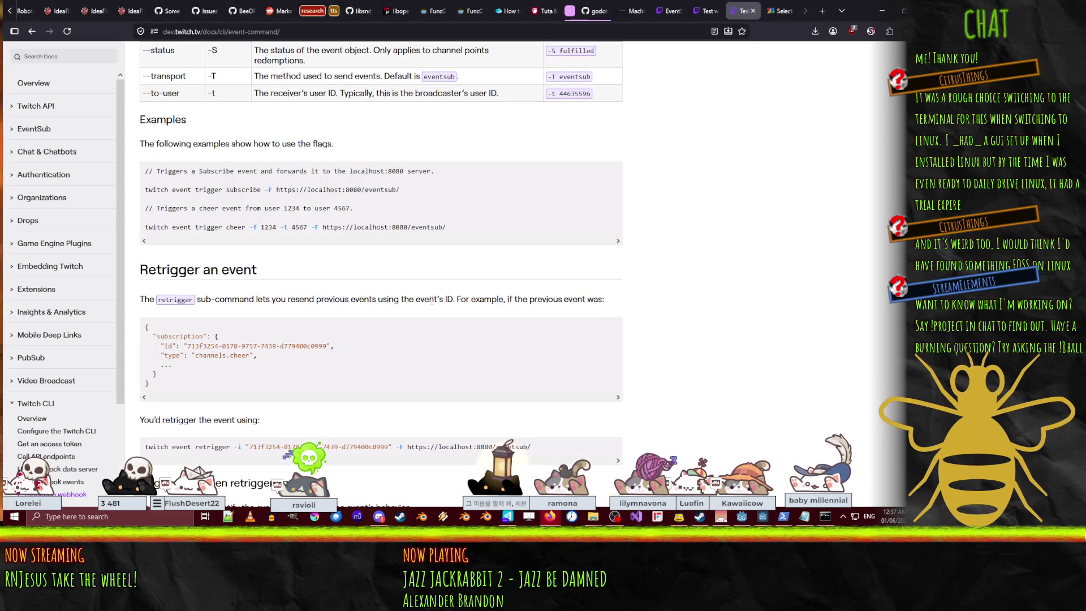
{"action": "scroll", "coordinate": [423, 291], "scroll_direction": "down", "scroll_amount": 7}
{"action": "scroll", "coordinate": [339, 233], "scroll_direction": "down", "scroll_amount": 7}
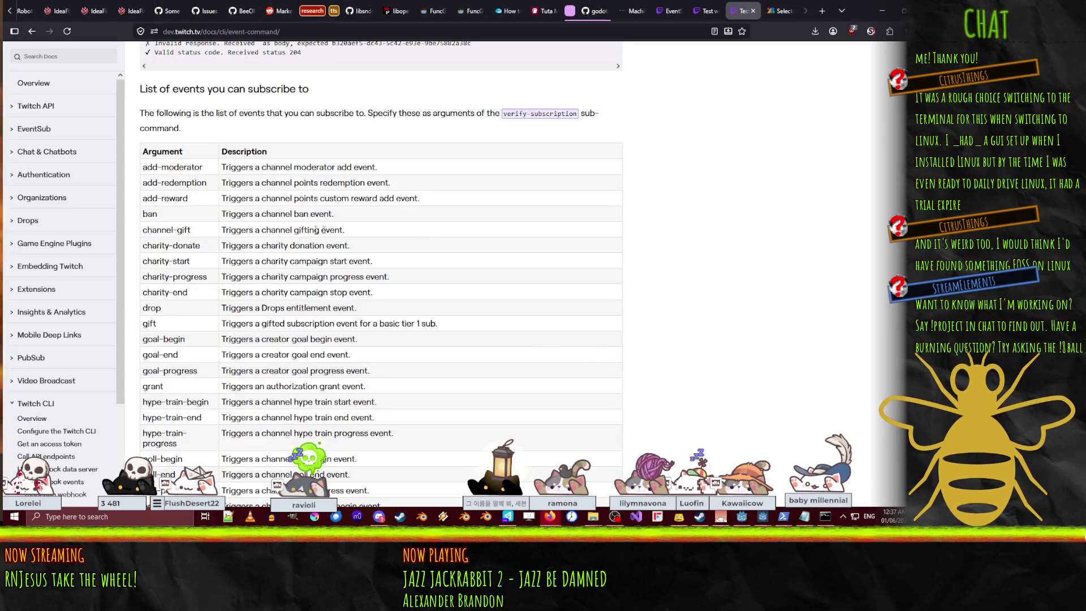
{"action": "scroll", "coordinate": [419, 237], "scroll_direction": "up", "scroll_amount": 2}
{"action": "scroll", "coordinate": [401, 264], "scroll_direction": "down", "scroll_amount": 5}
{"action": "scroll", "coordinate": [430, 271], "scroll_direction": "up", "scroll_amount": 11}
{"action": "scroll", "coordinate": [473, 289], "scroll_direction": "up", "scroll_amount": 20}
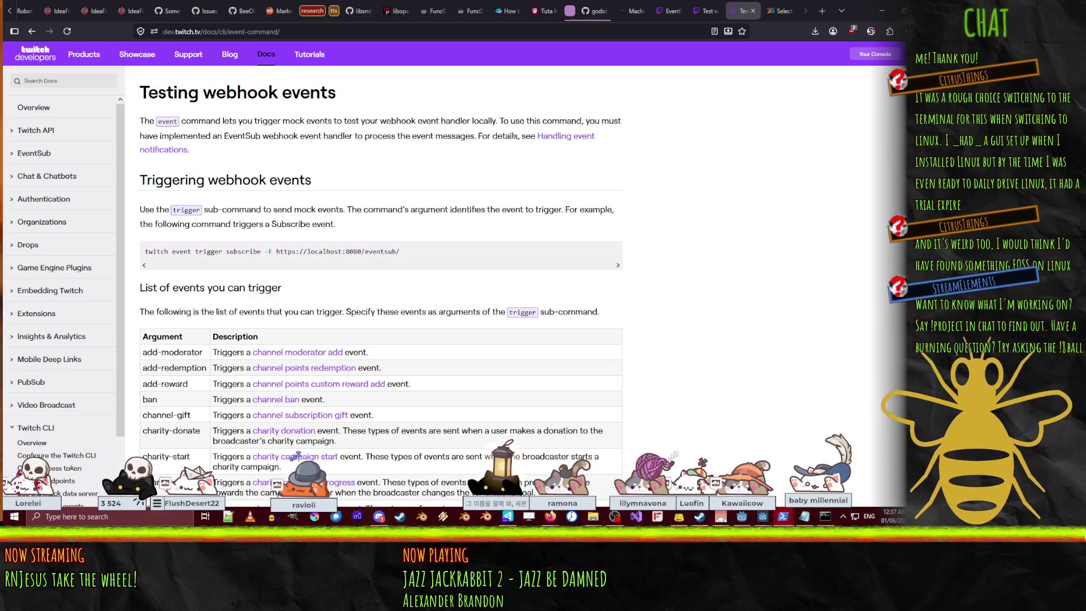
Check the Twitch Overlay (DEBUG) window while mock subscriber and 100-bit cheer events arrive
{"action": "left_click", "coordinate": [740, 519]}
{"action": "mouse_move", "coordinate": [740, 519]}
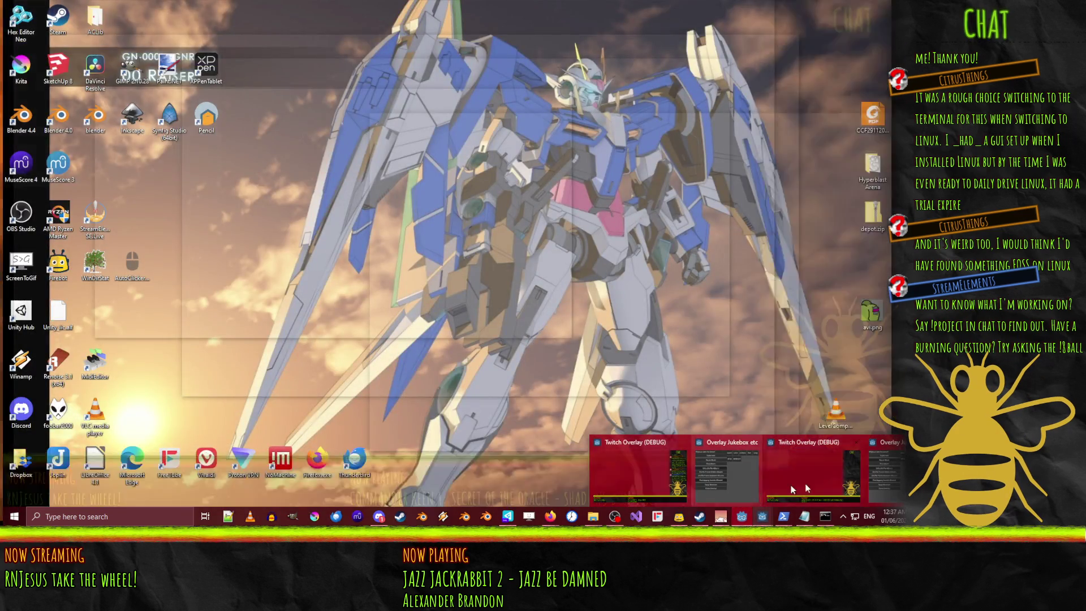
{"action": "left_click", "coordinate": [806, 483]}
{"action": "key", "text": "alt+Tab"}
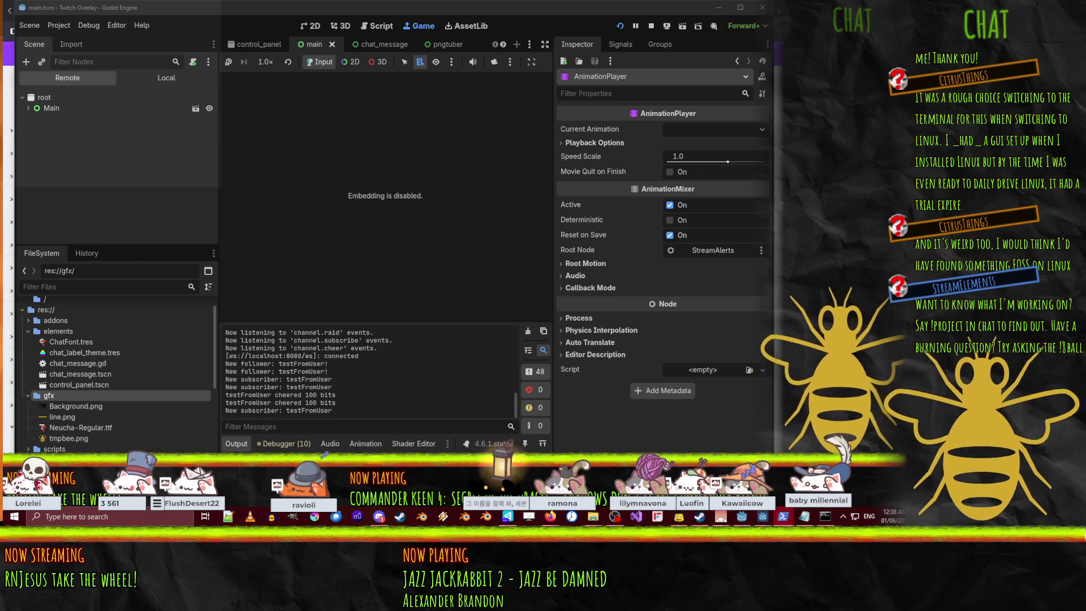
Search the webhook testing docs for 'gift' to locate the channel-gift trigger, then return to Godot
{"action": "mouse_move", "coordinate": [550, 517]}
{"action": "left_click", "coordinate": [455, 474]}
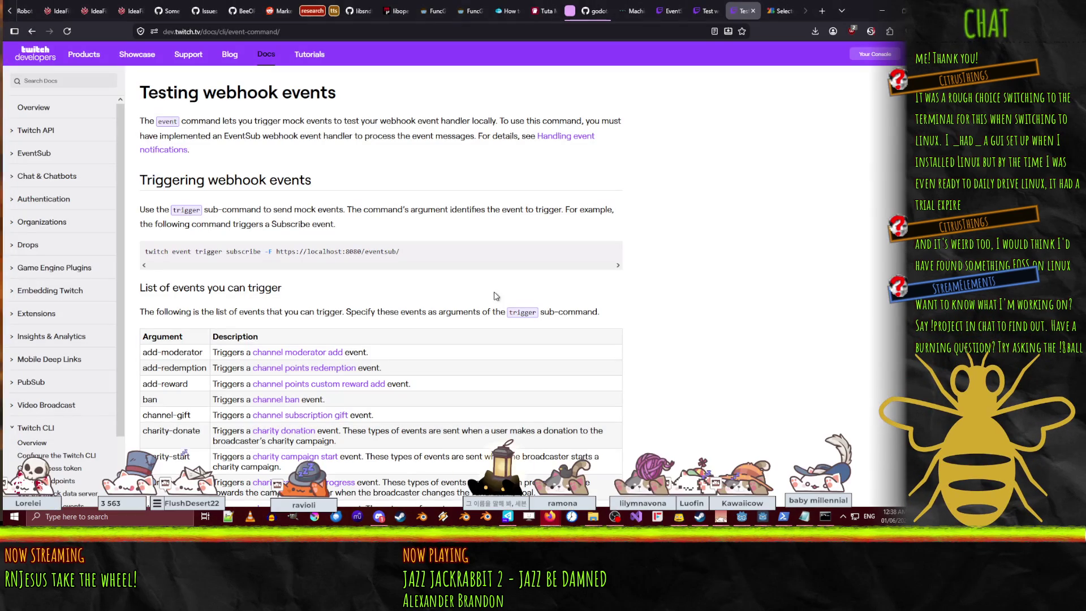
{"action": "key", "text": "ctrl+f"}
{"action": "type", "text": "gift"}
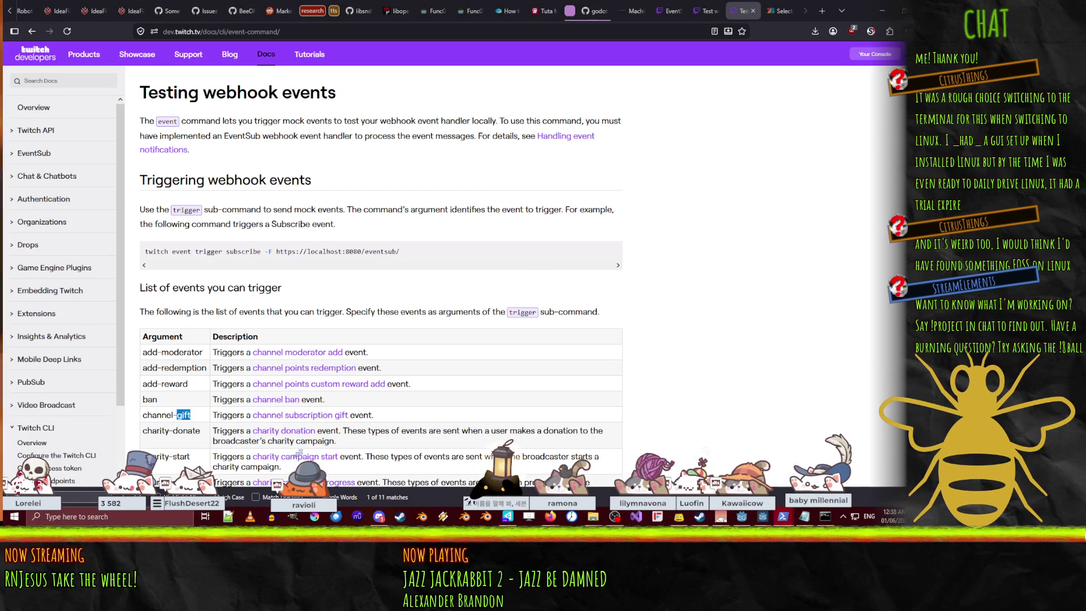
{"action": "left_click", "coordinate": [741, 516]}
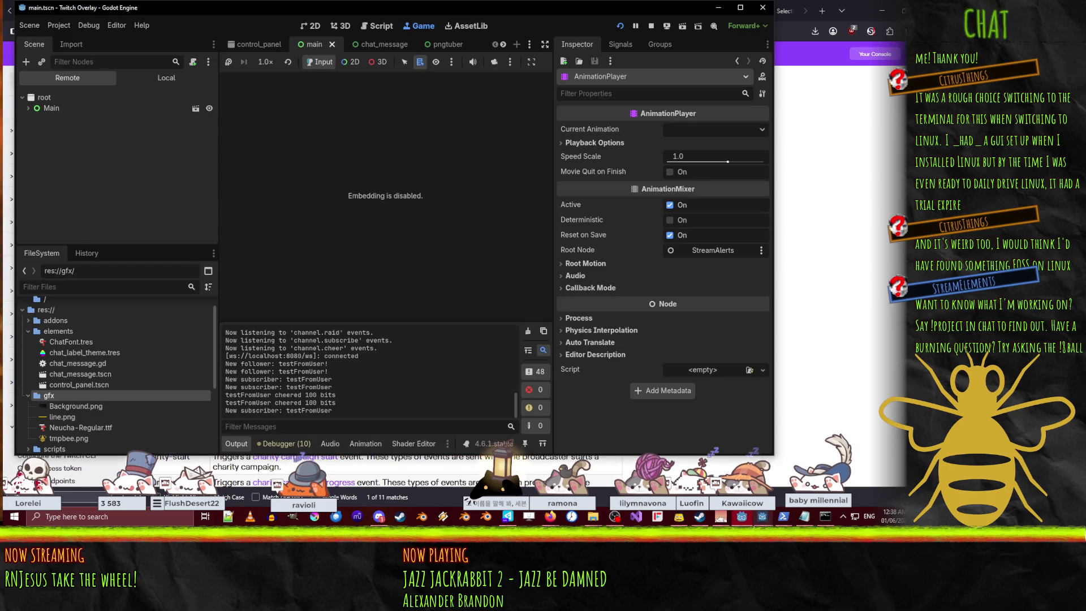
Bring up the running Twitch Overlay (DEBUG) window from Godot's taskbar preview
{"action": "mouse_move", "coordinate": [763, 516]}
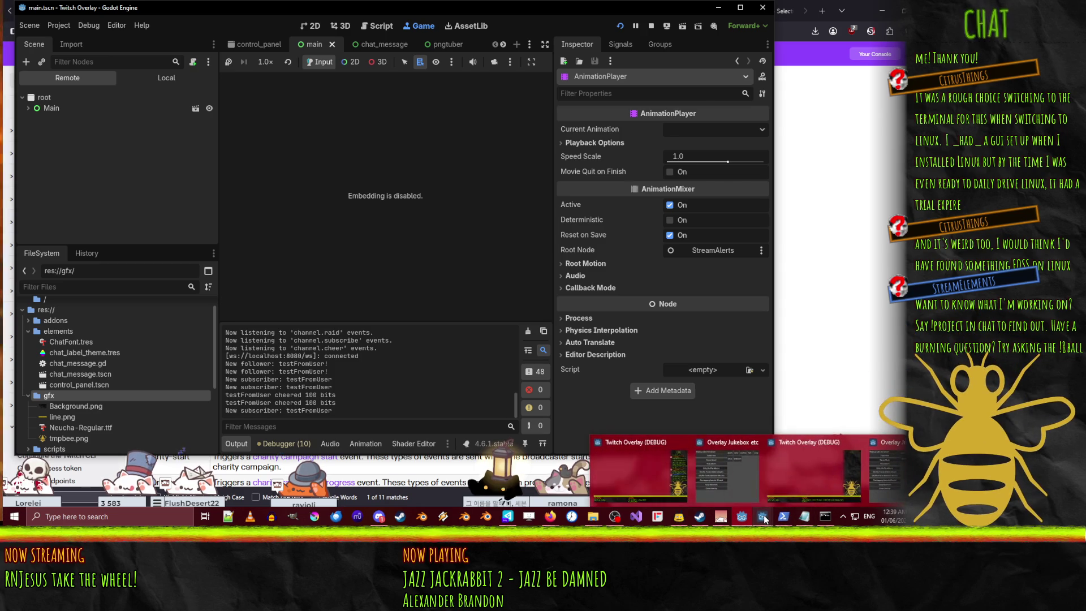
{"action": "mouse_move", "coordinate": [792, 487]}
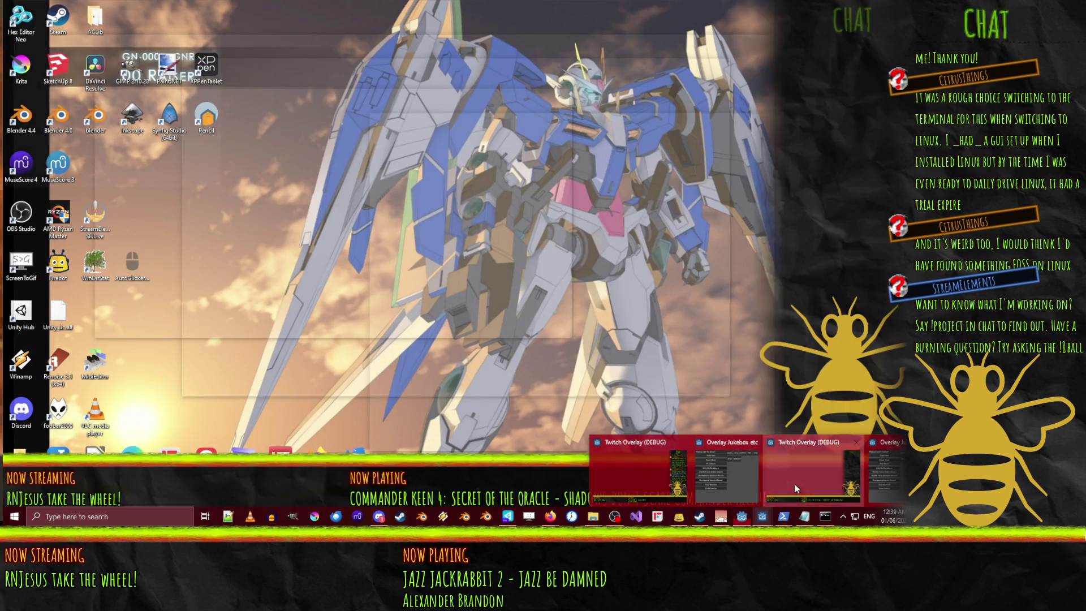
{"action": "left_click", "coordinate": [794, 484]}
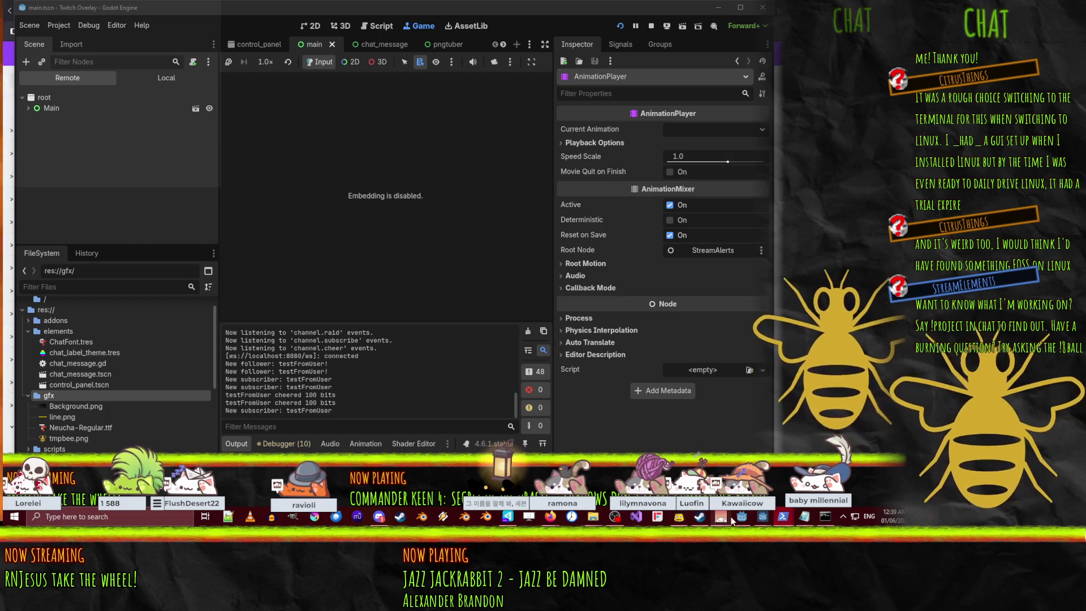
Read the channel.subscription.gift reference, then go back to the Testing webhook events page
{"action": "mouse_move", "coordinate": [549, 516]}
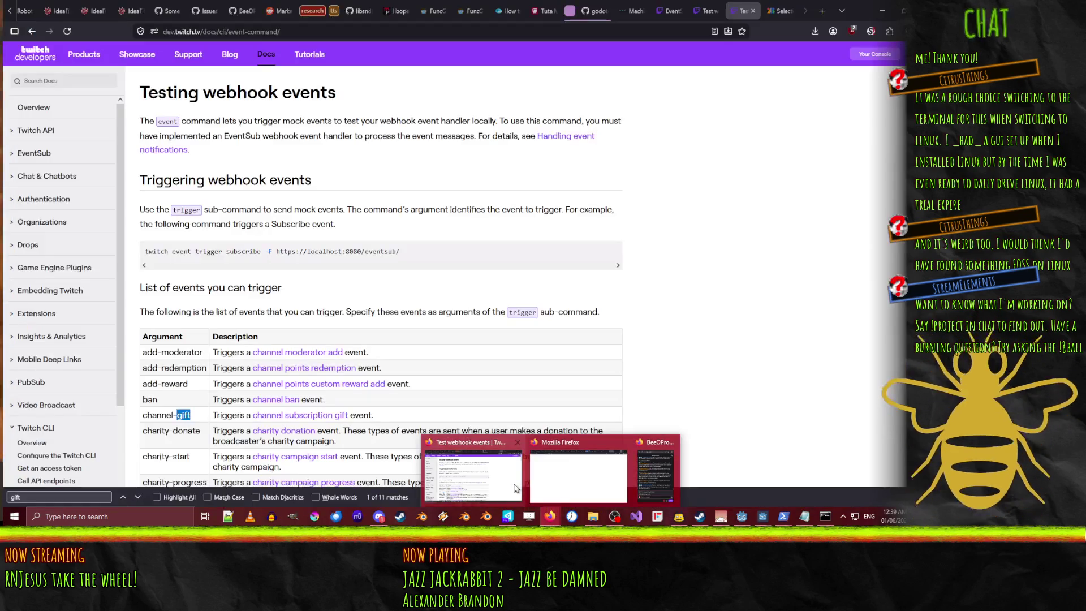
{"action": "left_click", "coordinate": [516, 488]}
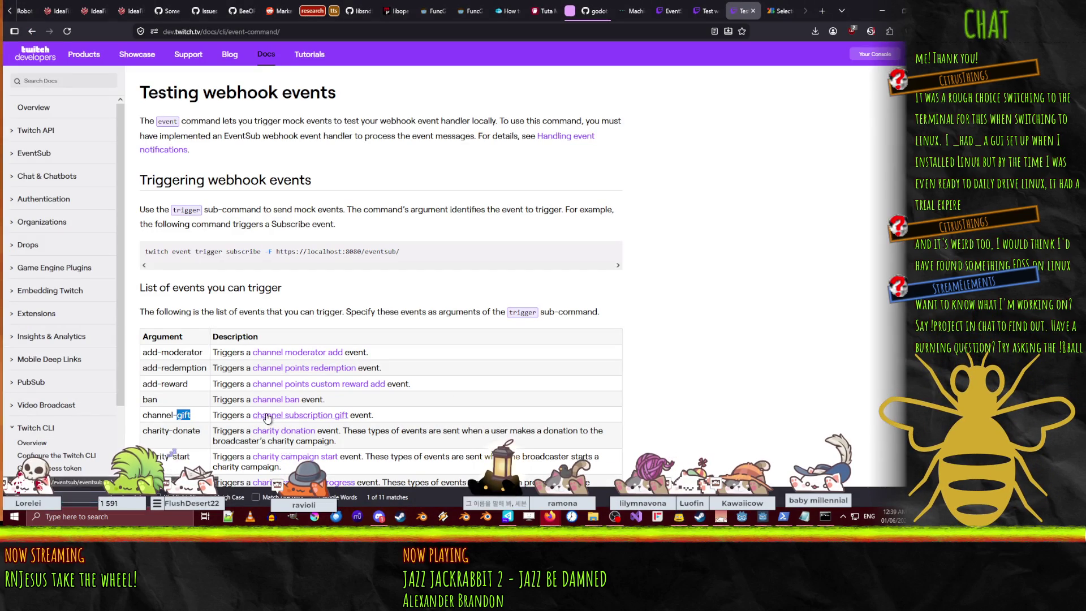
{"action": "left_click", "coordinate": [267, 417]}
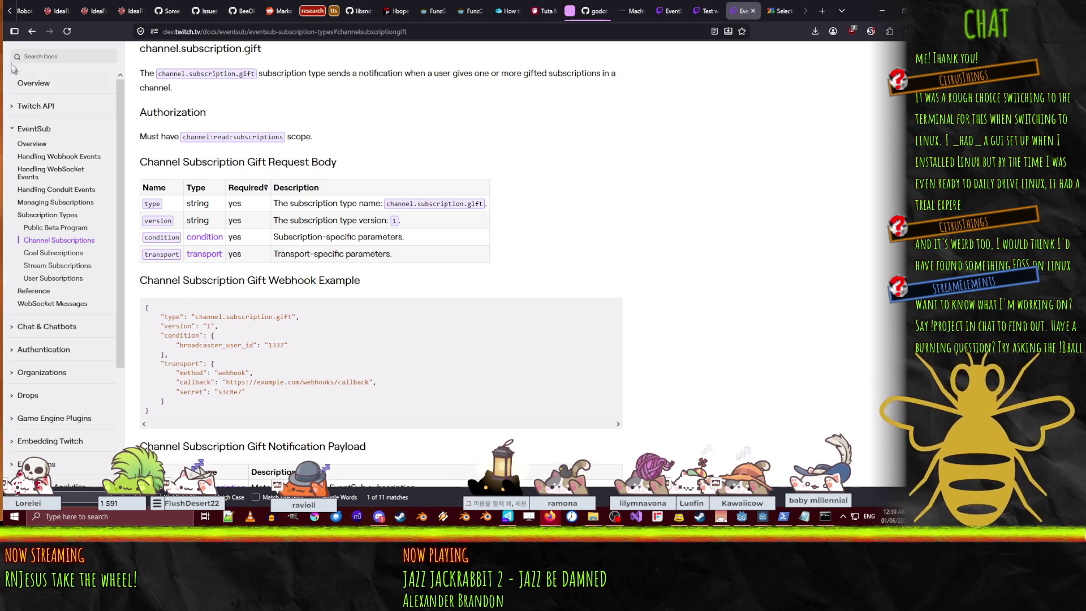
{"action": "left_click", "coordinate": [28, 36]}
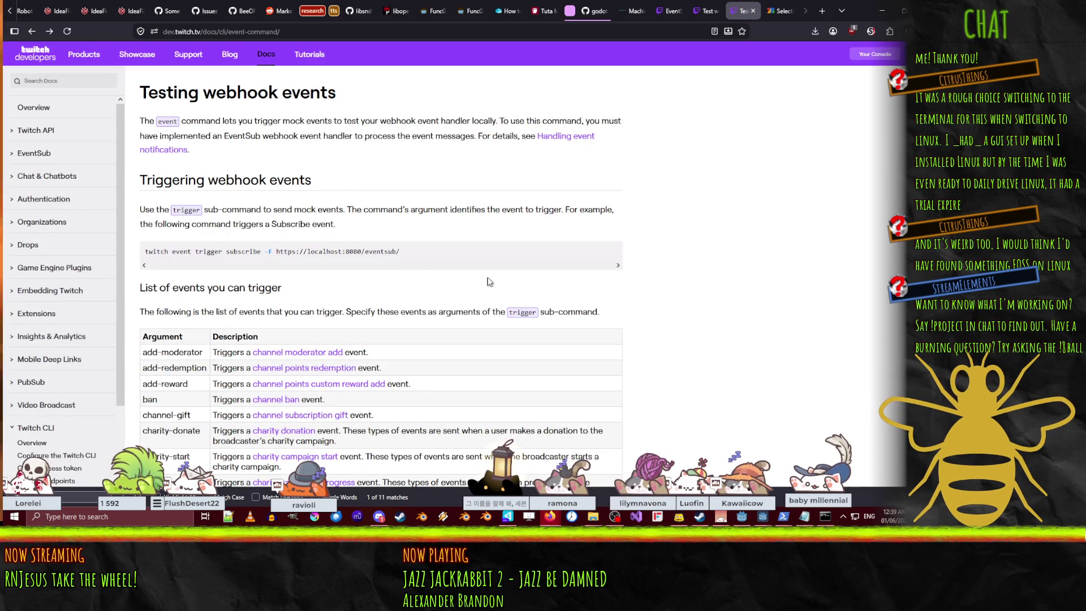
Read the trigger flags table from --anonymous to --to-user, including --gift-user
{"action": "scroll", "coordinate": [478, 279], "scroll_direction": "down", "scroll_amount": 7}
{"action": "scroll", "coordinate": [478, 280], "scroll_direction": "up", "scroll_amount": 7}
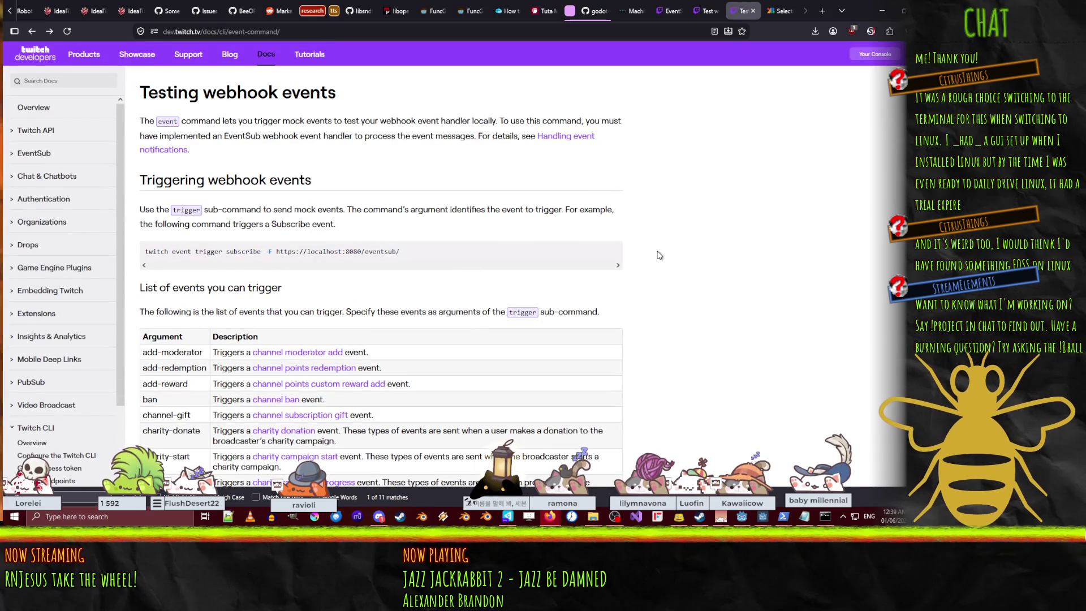
{"action": "scroll", "coordinate": [661, 249], "scroll_direction": "down", "scroll_amount": 15}
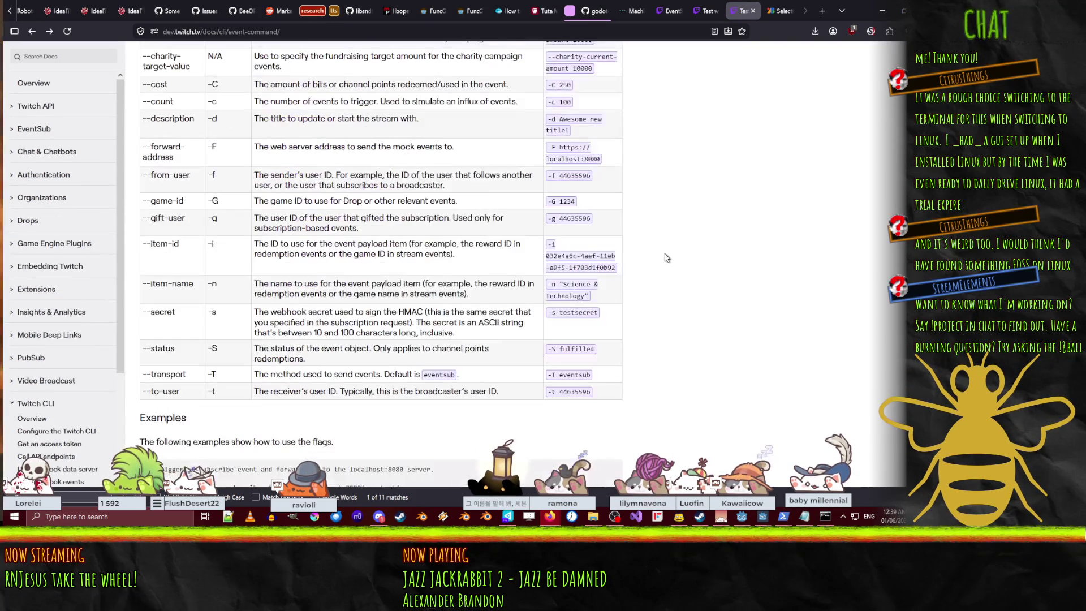
{"action": "scroll", "coordinate": [676, 256], "scroll_direction": "up", "scroll_amount": 1}
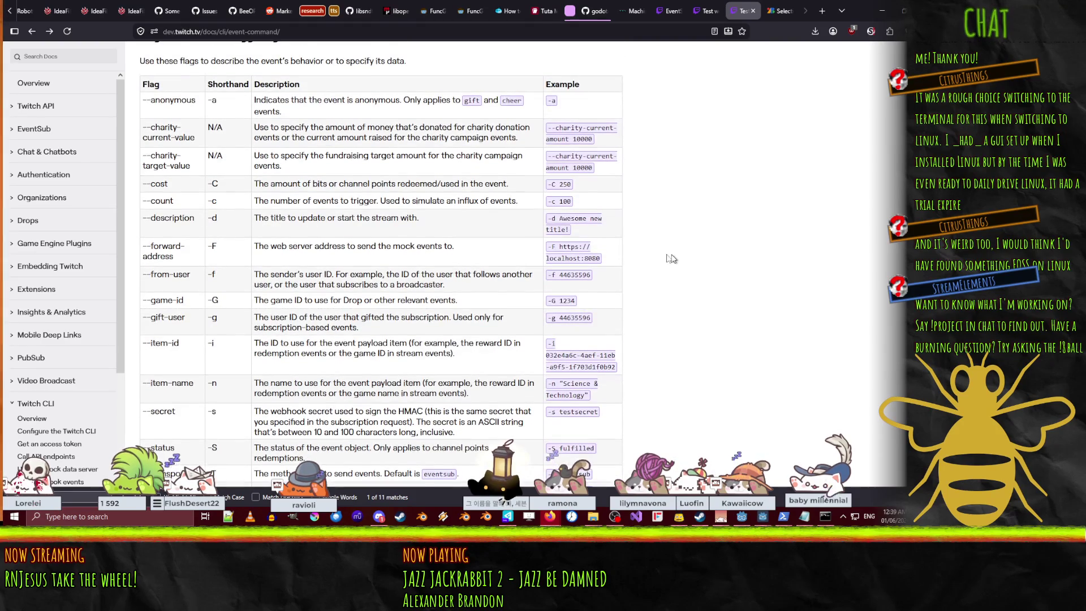
{"action": "scroll", "coordinate": [165, 149], "scroll_direction": "up", "scroll_amount": 1}
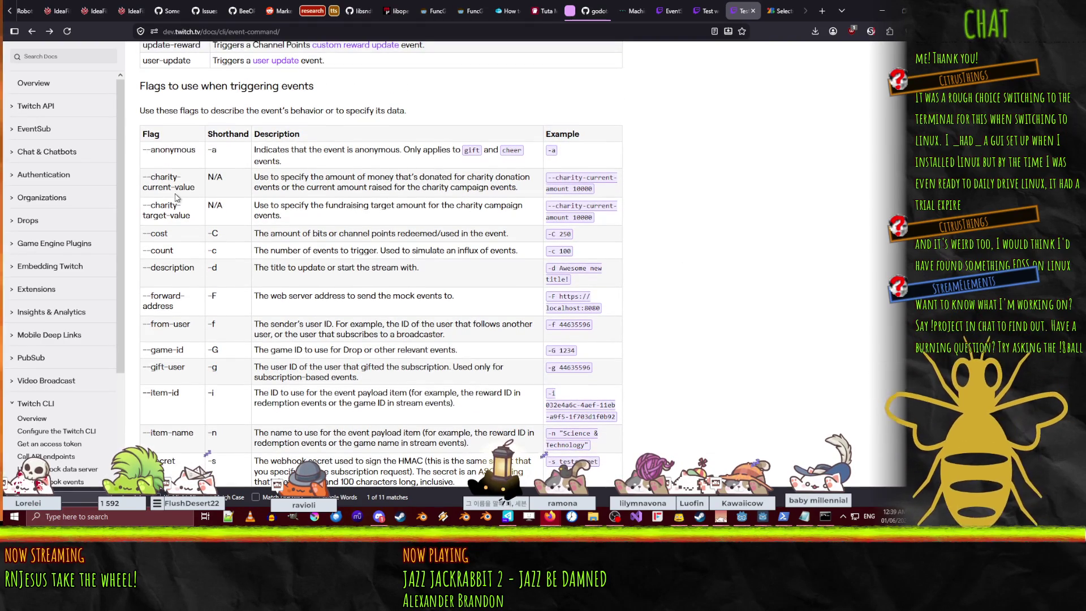
{"action": "scroll", "coordinate": [177, 189], "scroll_direction": "down", "scroll_amount": 1}
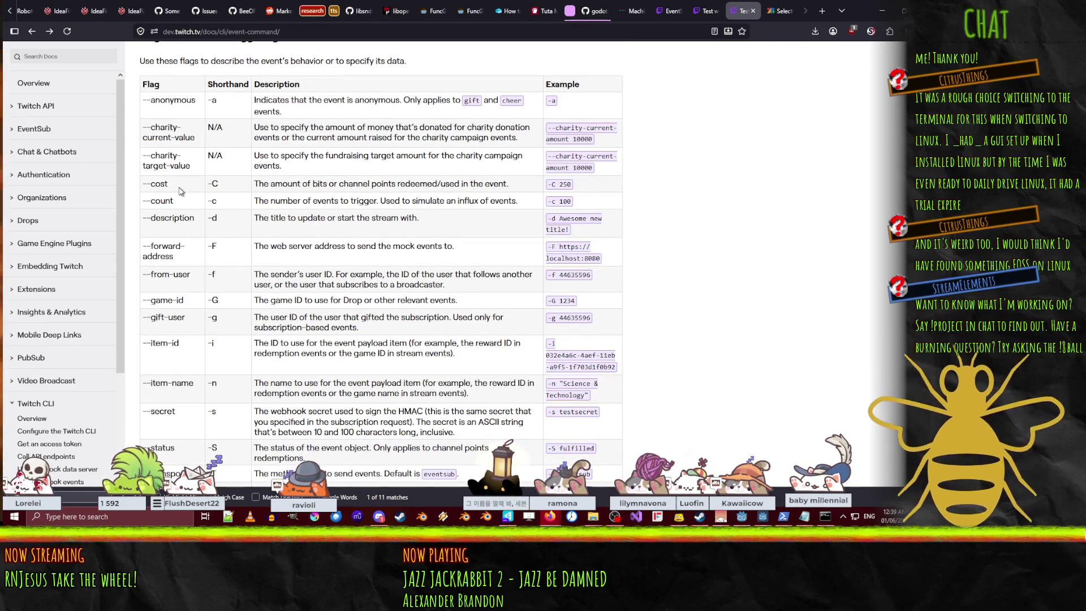
{"action": "scroll", "coordinate": [168, 190], "scroll_direction": "down", "scroll_amount": 1}
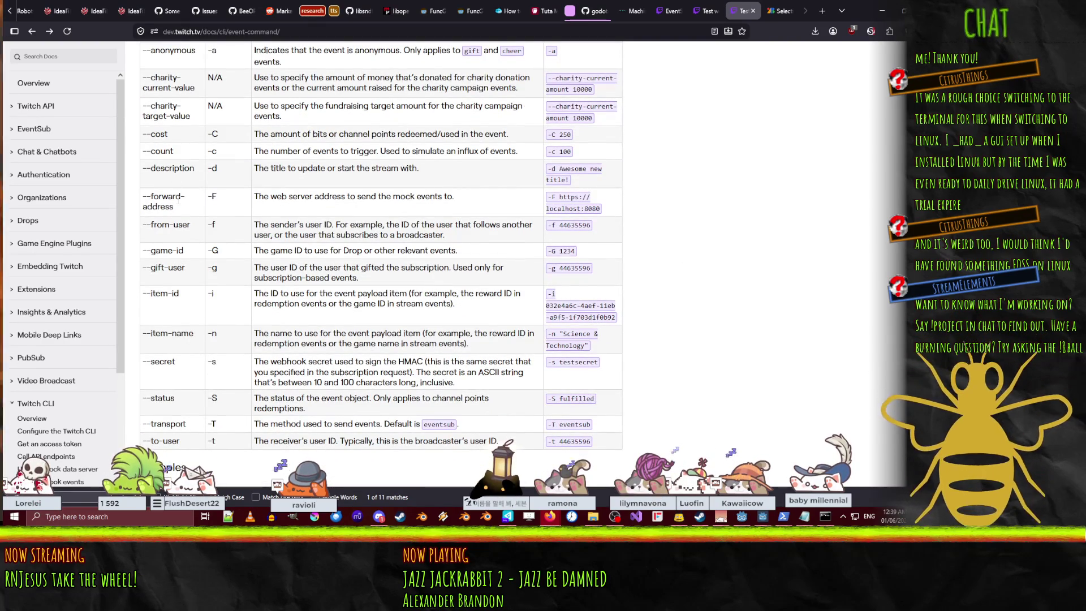
{"action": "scroll", "coordinate": [168, 192], "scroll_direction": "down", "scroll_amount": 1}
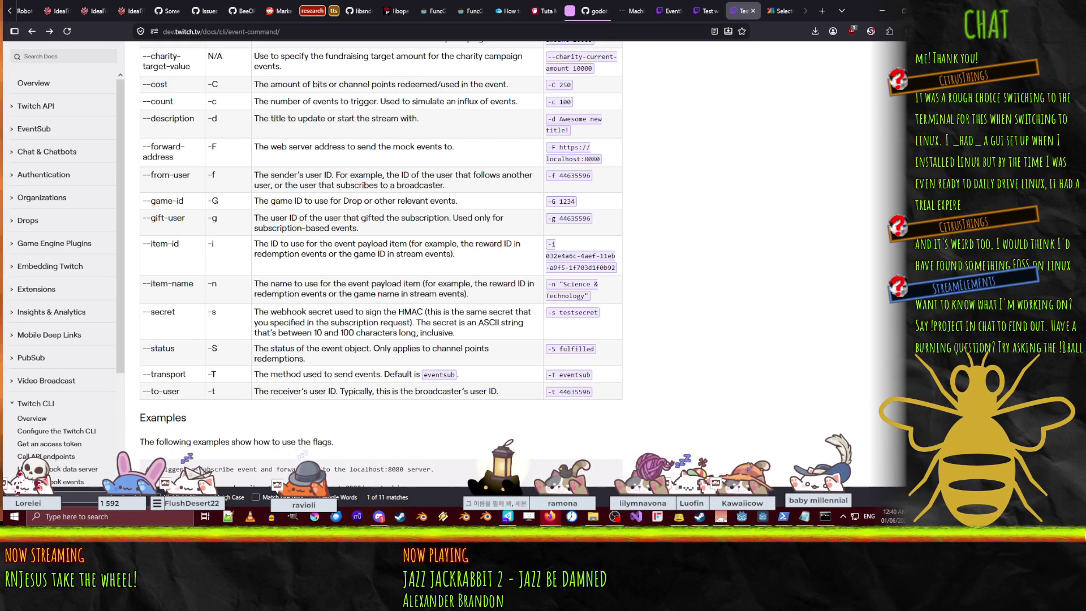
{"action": "key", "text": "alt+Tab"}
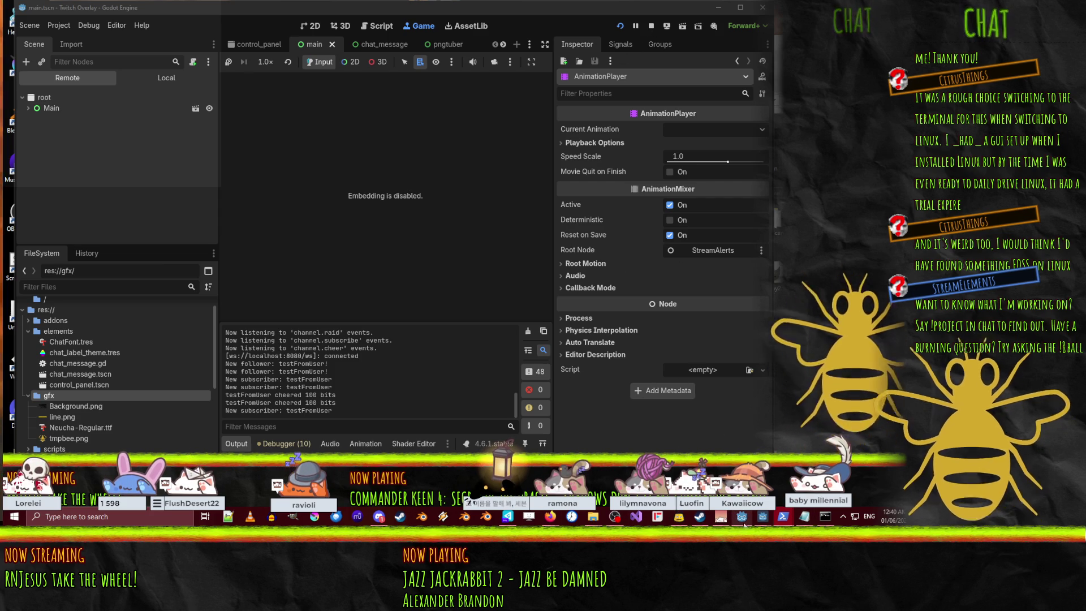
Show control_panel.gd in the Script workspace with the Godot window maximized
{"action": "mouse_move", "coordinate": [741, 517]}
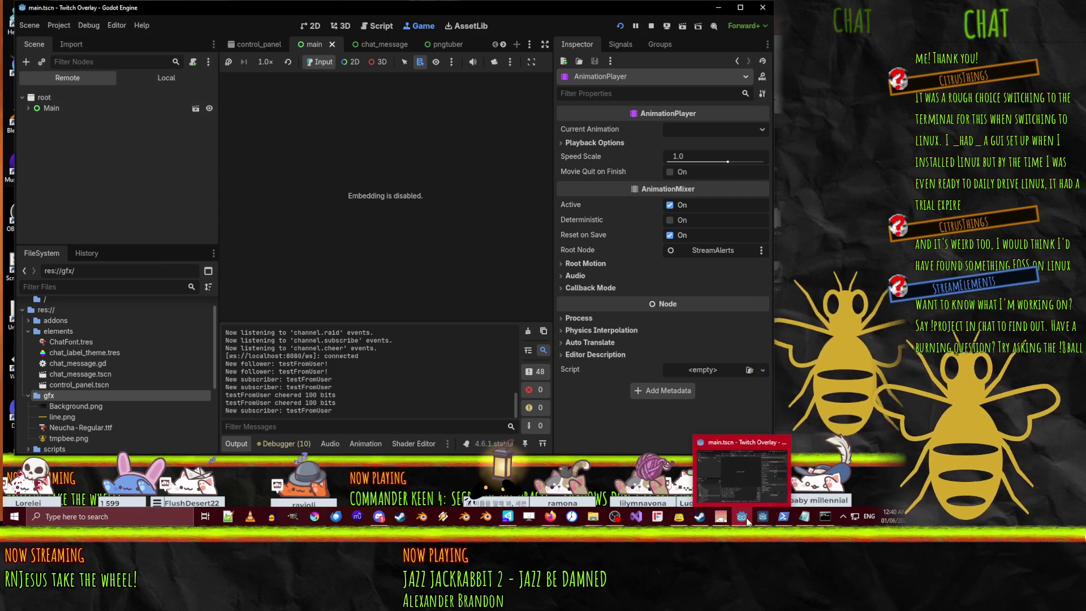
{"action": "left_click", "coordinate": [732, 474]}
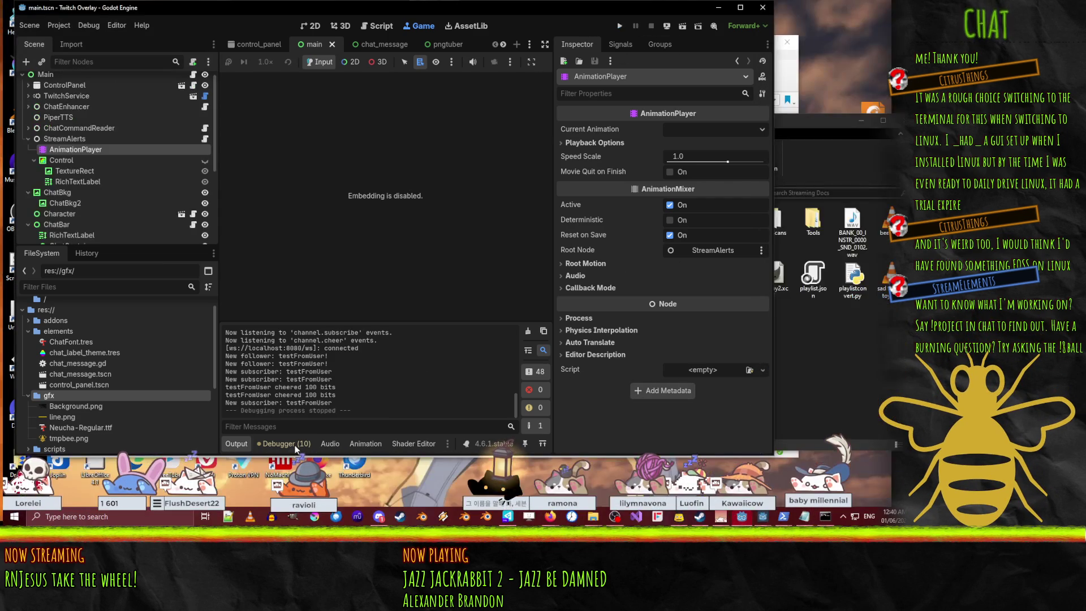
{"action": "left_click", "coordinate": [255, 49]}
{"action": "left_click", "coordinate": [376, 26]}
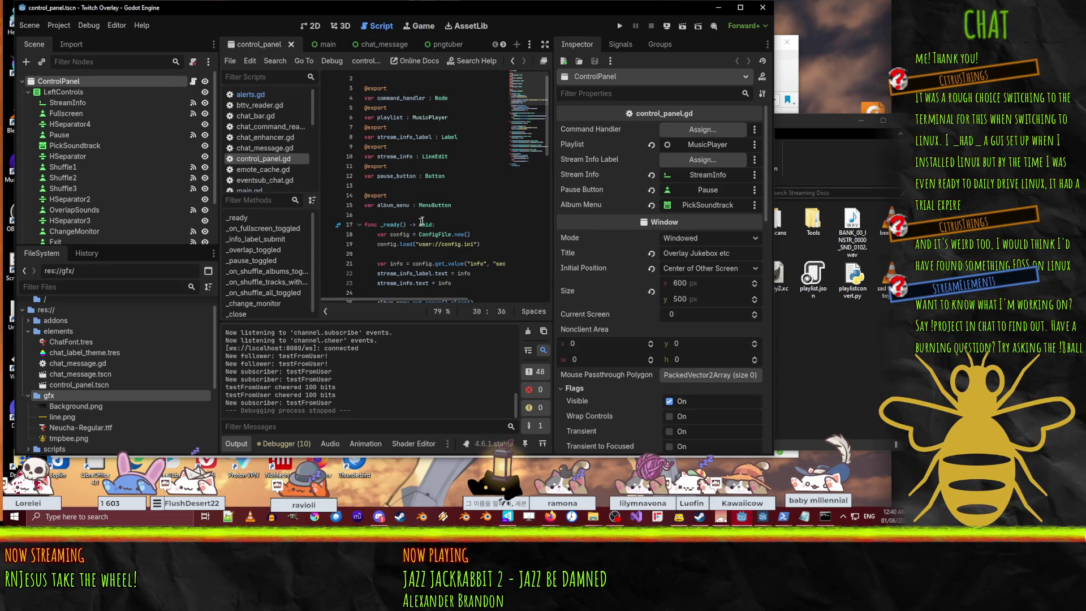
{"action": "left_click", "coordinate": [740, 8]}
{"action": "scroll", "coordinate": [482, 215], "scroll_direction": "down", "scroll_amount": 7}
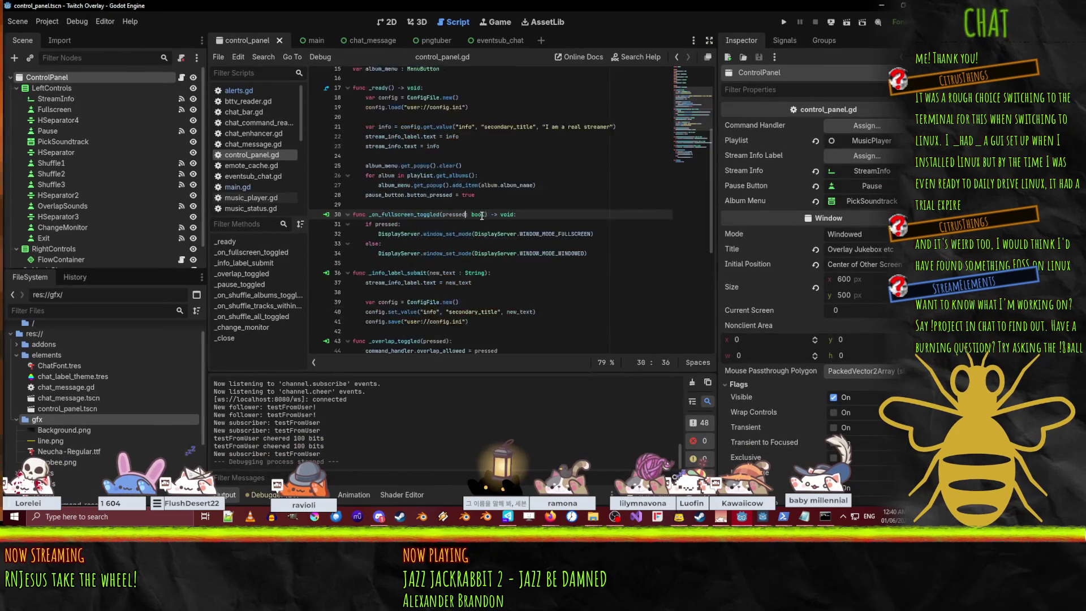
{"action": "scroll", "coordinate": [482, 216], "scroll_direction": "up", "scroll_amount": 7}
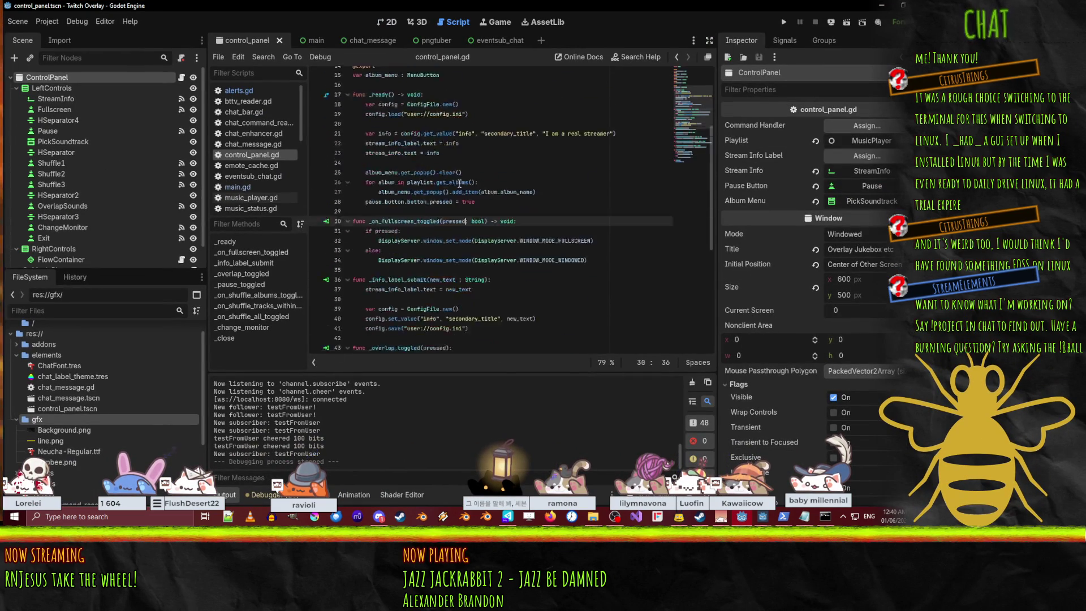
Open alerts.gd and step through its subscriptions: subscribe, gift, message, cheer and raid
{"action": "left_click", "coordinate": [238, 90]}
{"action": "scroll", "coordinate": [524, 243], "scroll_direction": "up", "scroll_amount": 13}
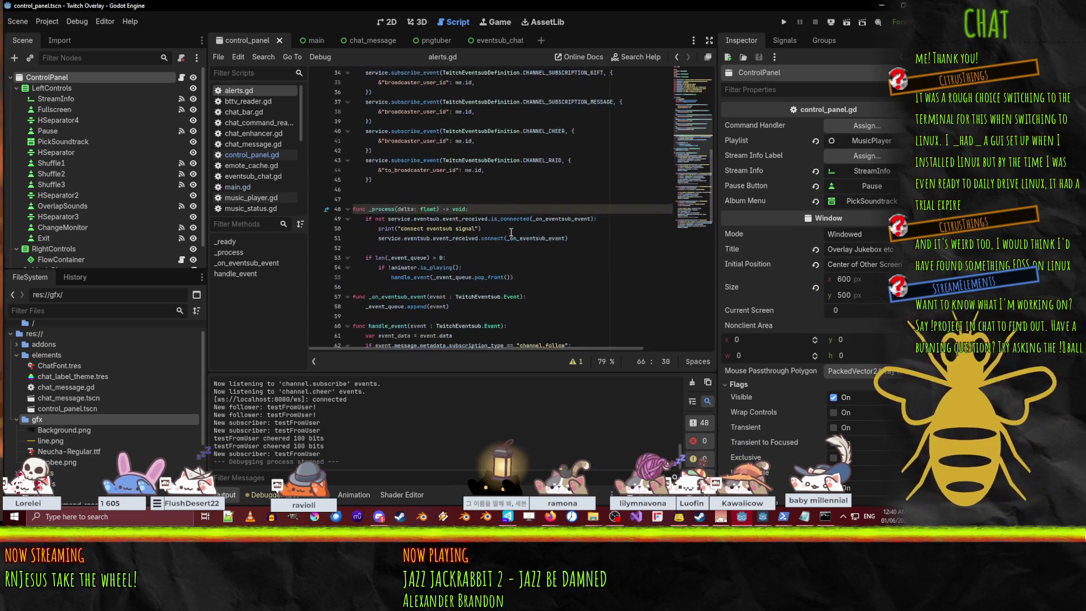
{"action": "left_click", "coordinate": [537, 142]}
{"action": "left_click", "coordinate": [552, 181]}
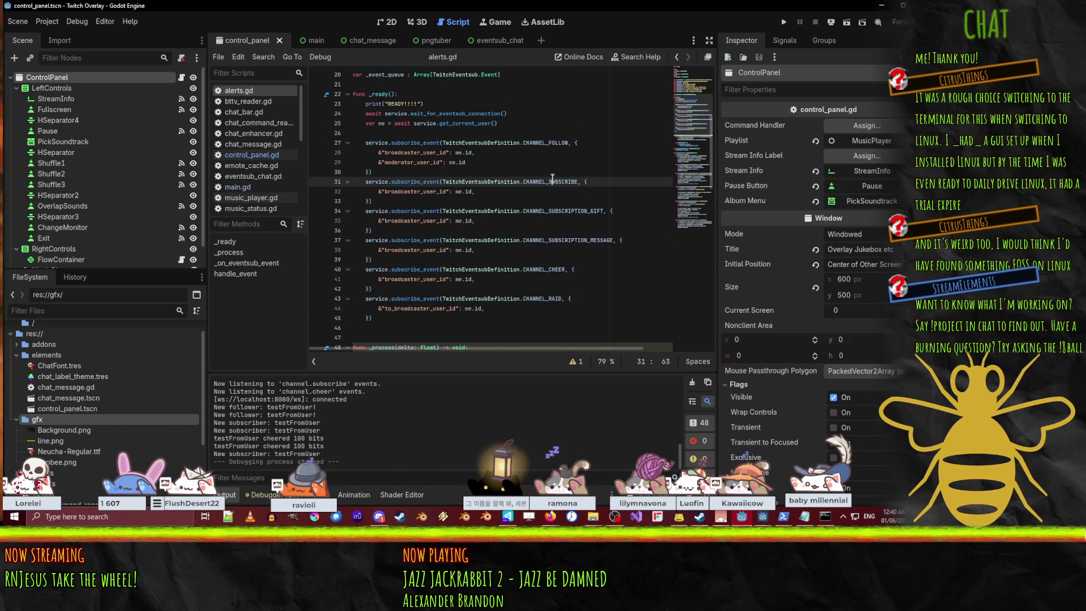
{"action": "left_click", "coordinate": [554, 211]}
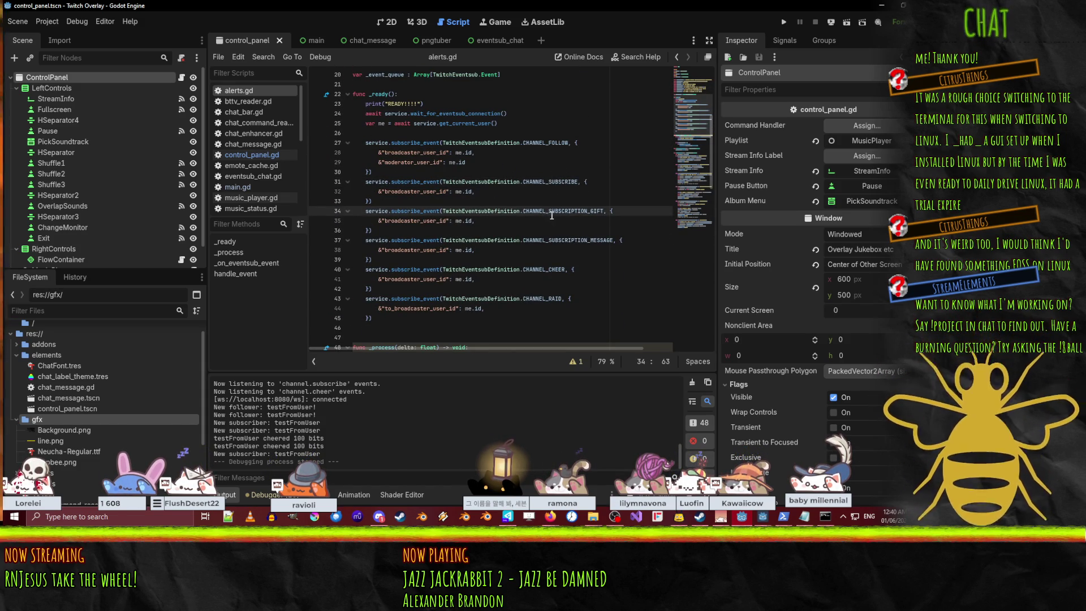
{"action": "double_click", "coordinate": [552, 213]}
{"action": "left_click", "coordinate": [570, 240]}
{"action": "left_click", "coordinate": [532, 269]}
{"action": "left_click", "coordinate": [541, 307]}
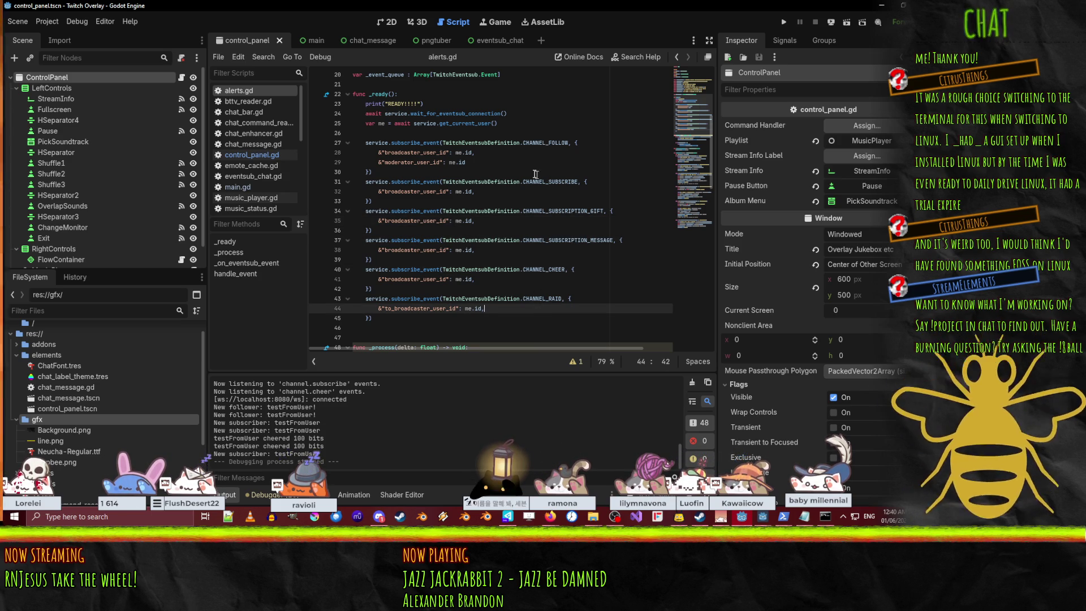
{"action": "scroll", "coordinate": [560, 199], "scroll_direction": "down", "scroll_amount": 10}
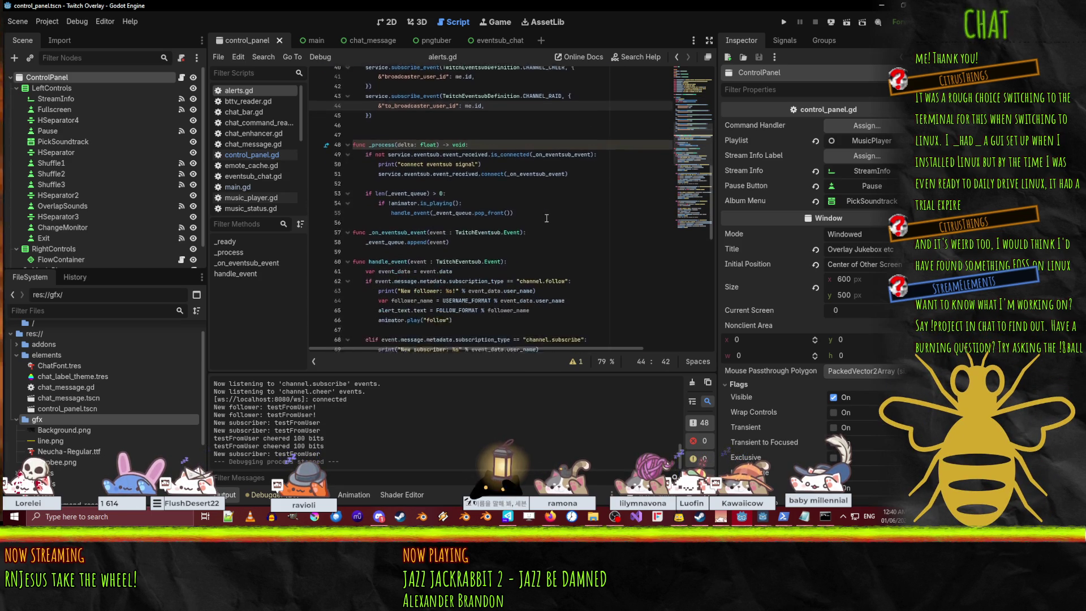
Review handle_event's follower and sub branches and the SUB_FORMAT and RESUB_FORMAT constants
{"action": "left_click", "coordinate": [538, 172]}
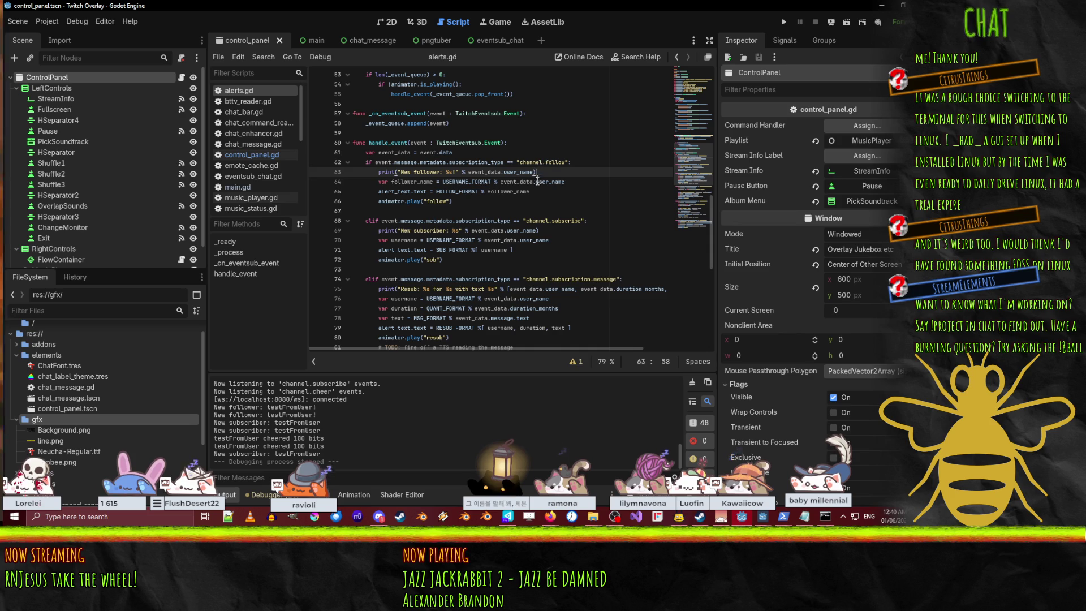
{"action": "left_click", "coordinate": [554, 221]}
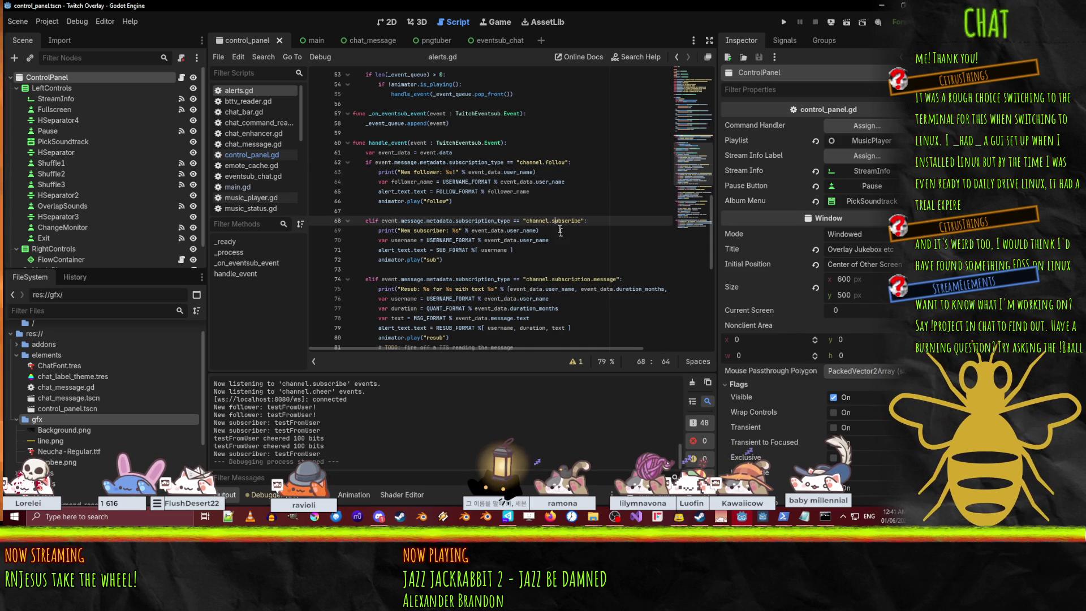
{"action": "left_click", "coordinate": [432, 261]}
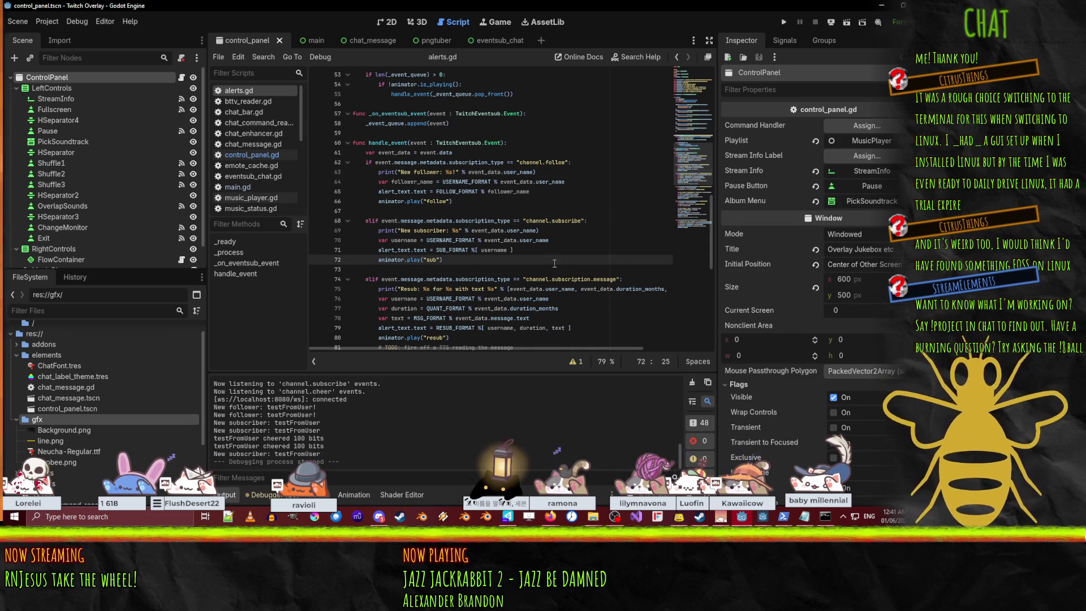
{"action": "left_click", "coordinate": [468, 250]}
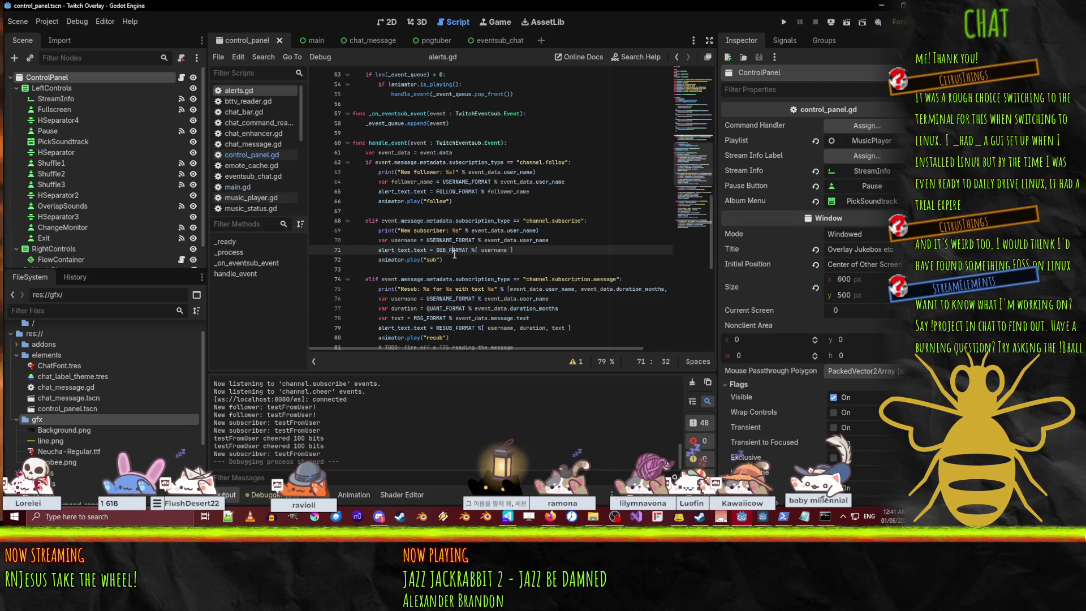
{"action": "scroll", "coordinate": [582, 258], "scroll_direction": "up", "scroll_amount": 15}
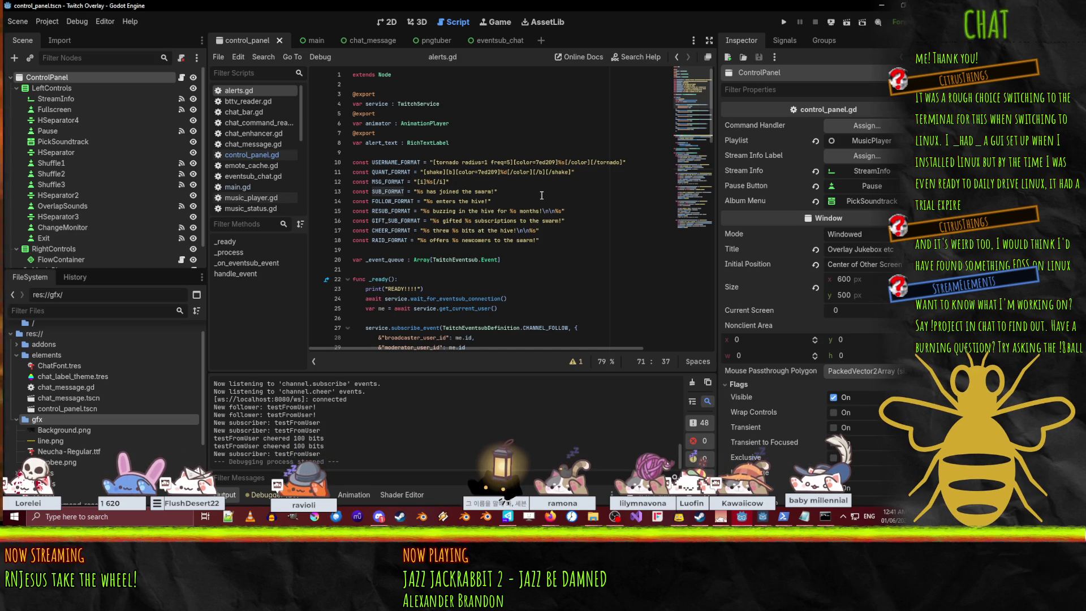
{"action": "scroll", "coordinate": [542, 195], "scroll_direction": "down", "scroll_amount": 7}
{"action": "scroll", "coordinate": [532, 203], "scroll_direction": "down", "scroll_amount": 5}
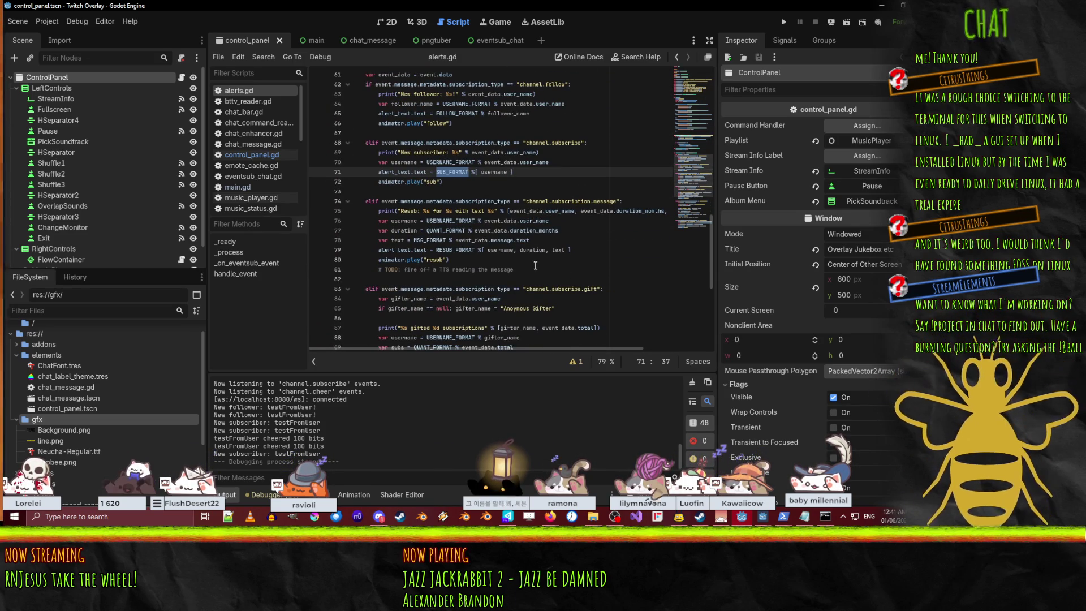
{"action": "scroll", "coordinate": [536, 260], "scroll_direction": "up", "scroll_amount": 10}
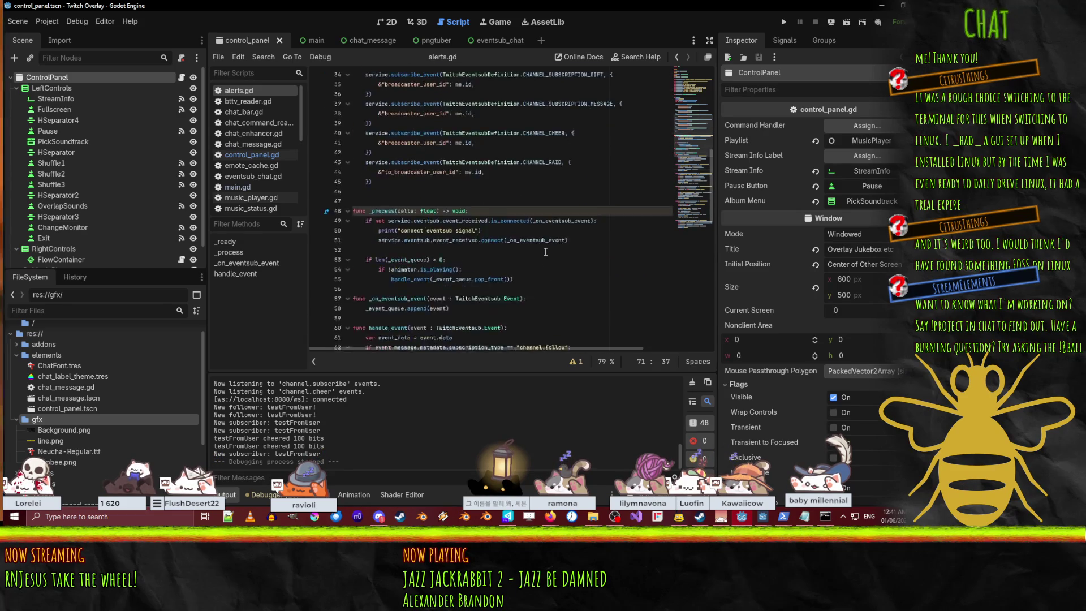
{"action": "scroll", "coordinate": [599, 197], "scroll_direction": "up", "scroll_amount": 3}
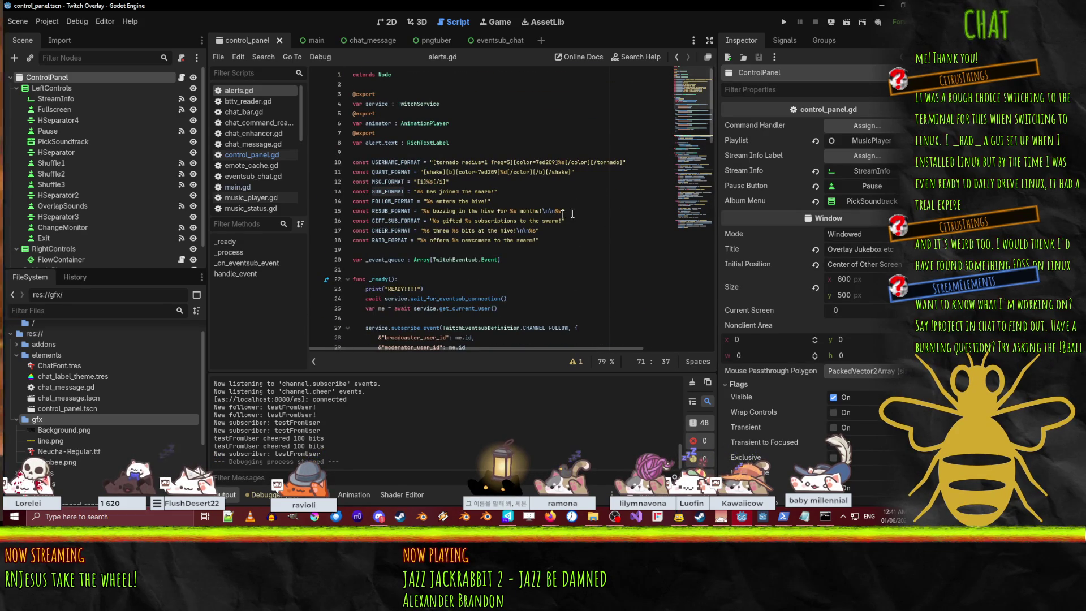
Change the follow alert wording from 'enters the hive' to 'followed the buzz' and save
{"action": "left_click", "coordinate": [436, 201]}
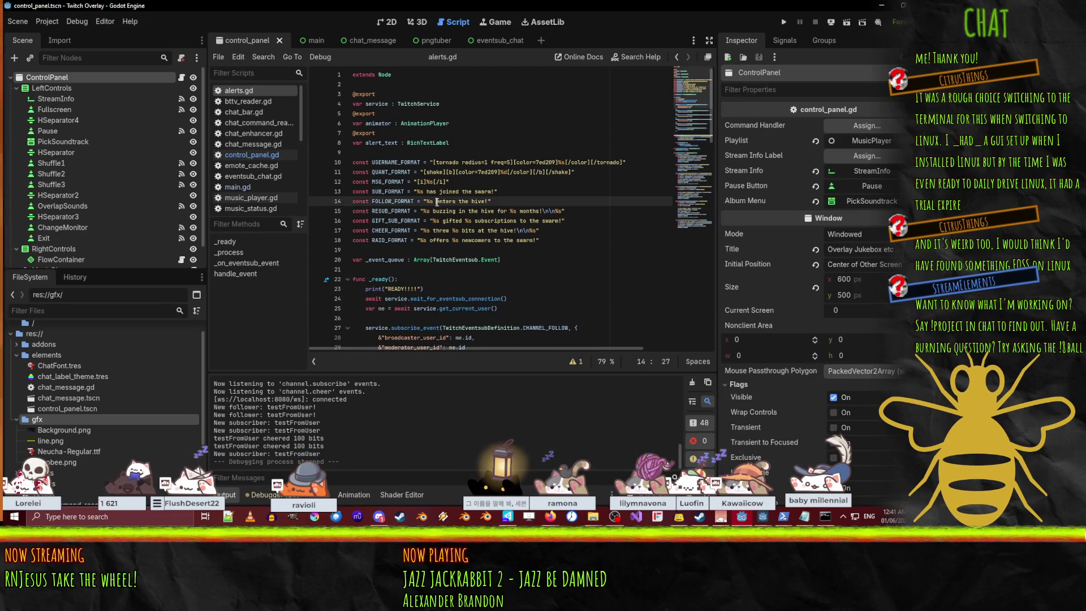
{"action": "left_click_drag", "start_coordinate": [437, 202], "coordinate": [487, 201]}
{"action": "type", "text": "followe"}
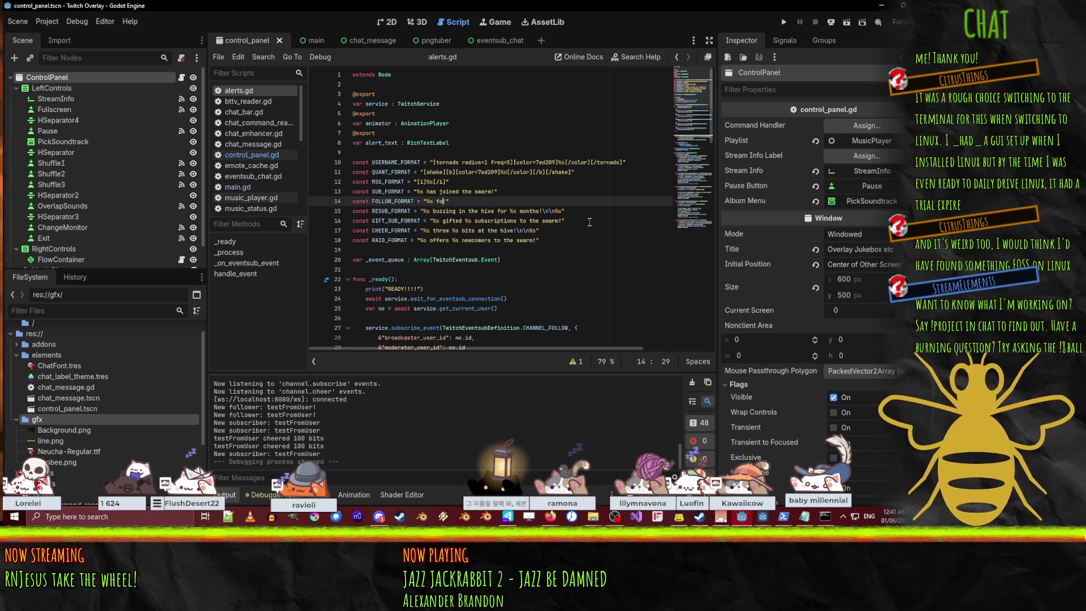
{"action": "type", "text": "d the buzz!"}
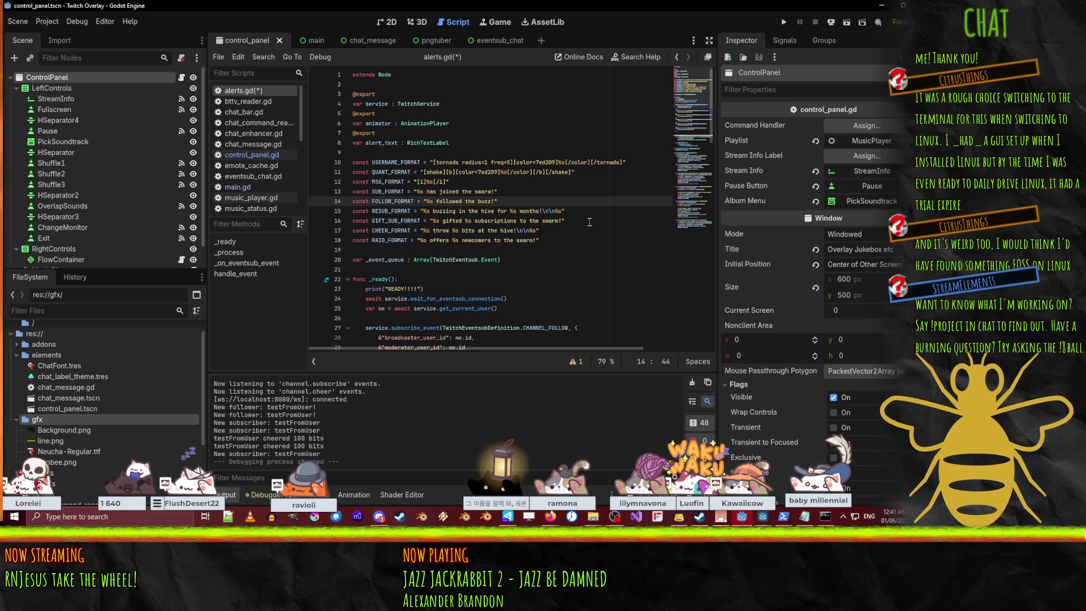
{"action": "key", "text": "ctrl+s"}
Reword the resub alert to 'buzzing with the swarm'
{"action": "key", "text": "Up"}
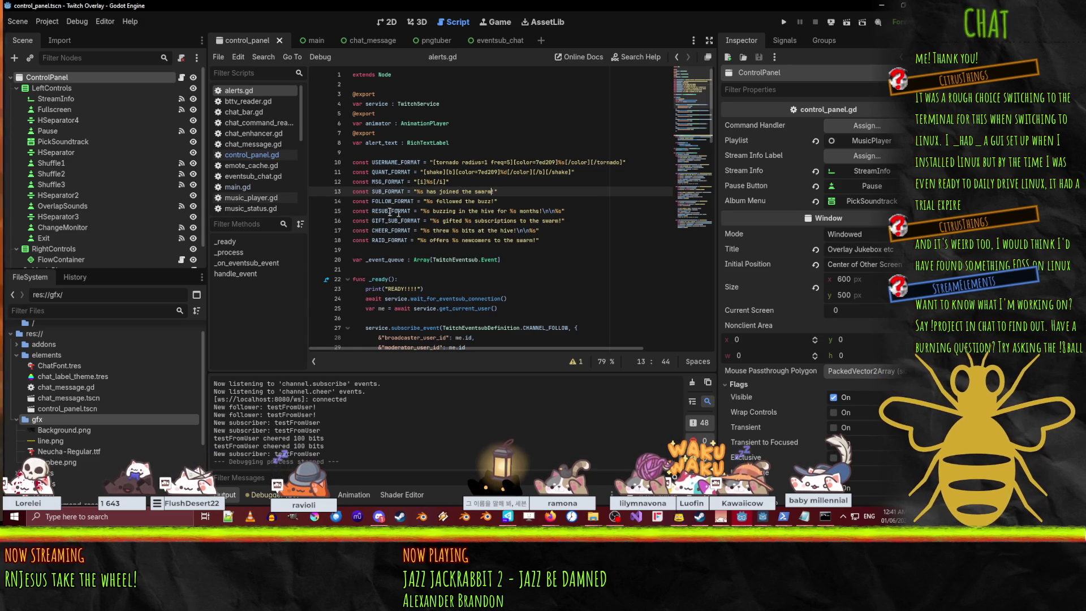
{"action": "left_click", "coordinate": [437, 213]}
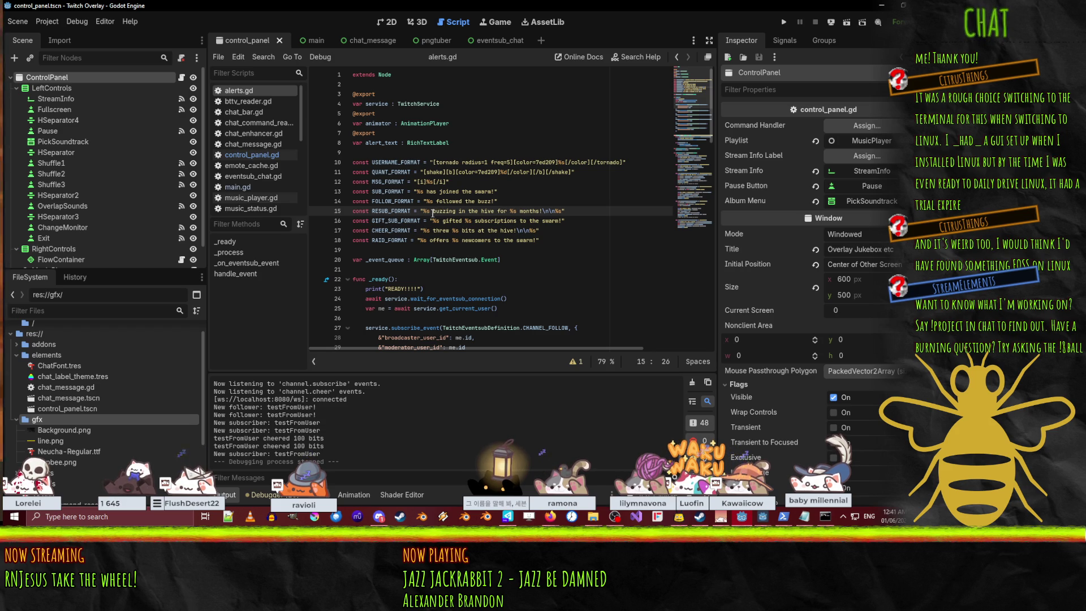
{"action": "double_click", "coordinate": [489, 211]}
{"action": "key", "text": "BackSpace"}
{"action": "key", "text": "BackSpace"}
{"action": "key", "text": "BackSpace"}
{"action": "type", "text": "w"}
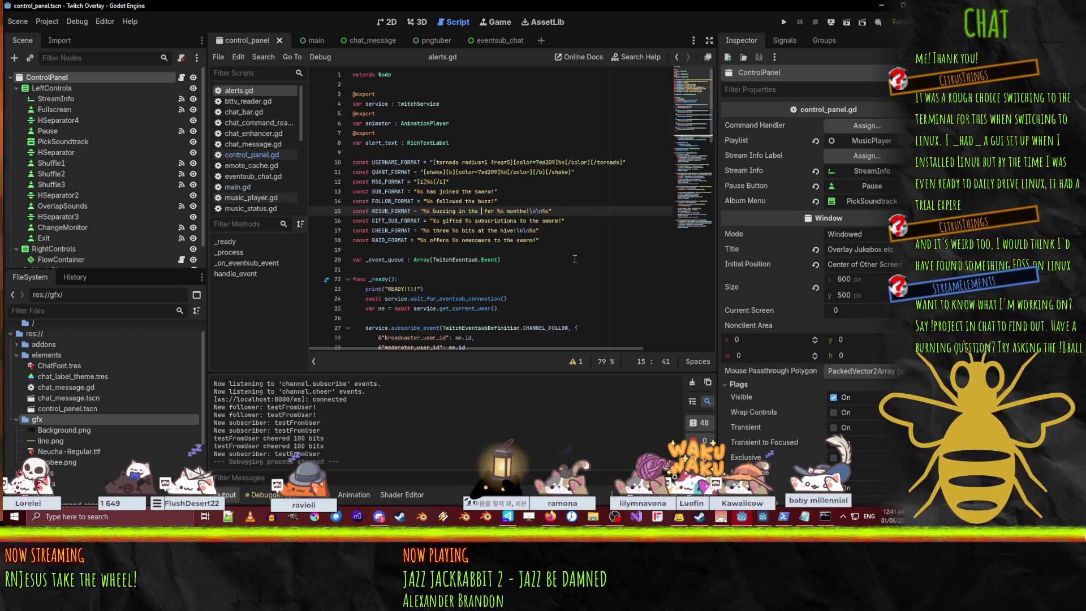
{"action": "type", "text": "ith the swarm"}
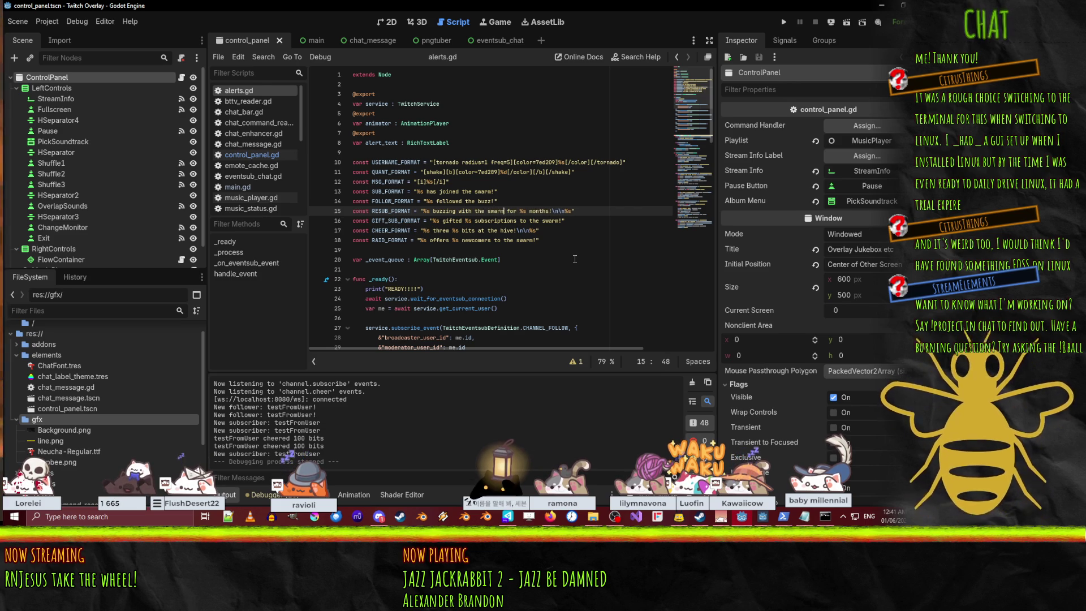
Reword the raid alert to '%s raiding with %s newcomers to the swarm!' and save alerts.gd
{"action": "double_click", "coordinate": [456, 222]}
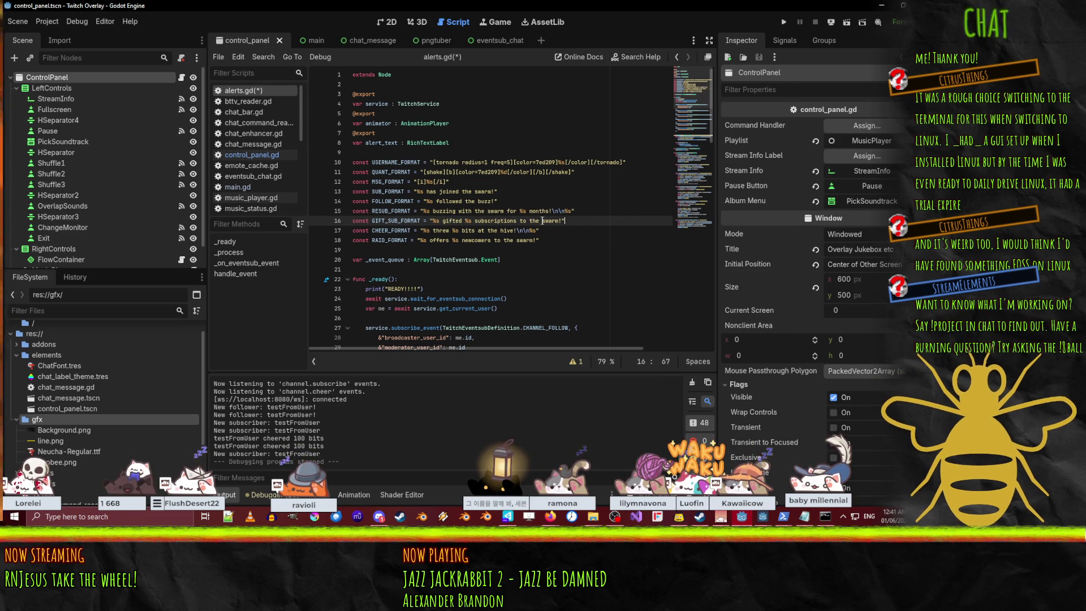
{"action": "left_click", "coordinate": [441, 239]}
{"action": "left_click", "coordinate": [478, 231]}
{"action": "left_click", "coordinate": [438, 240]}
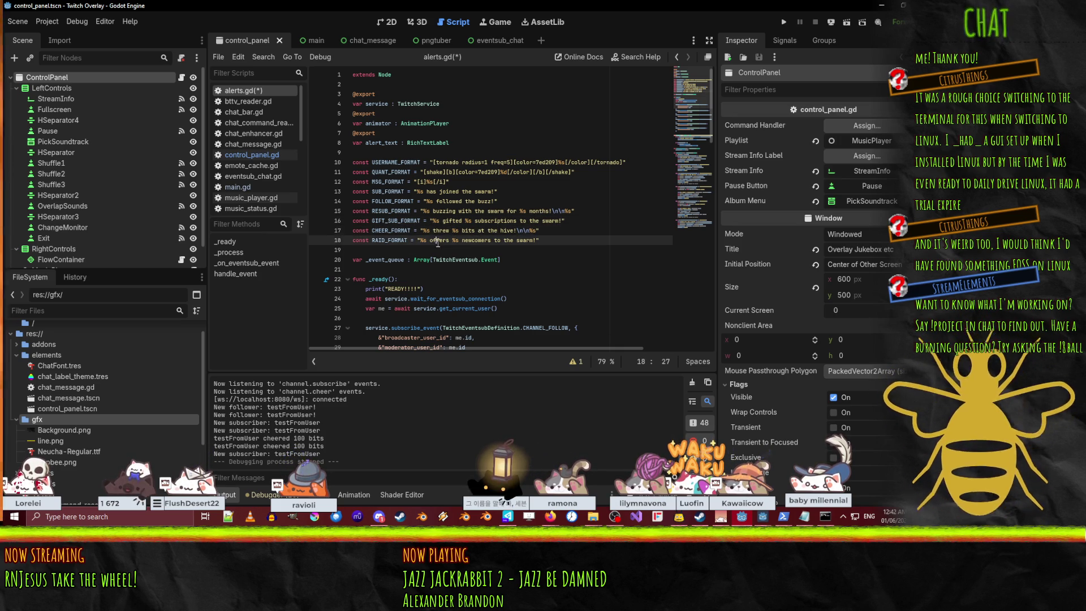
{"action": "key", "text": "ctrl+s"}
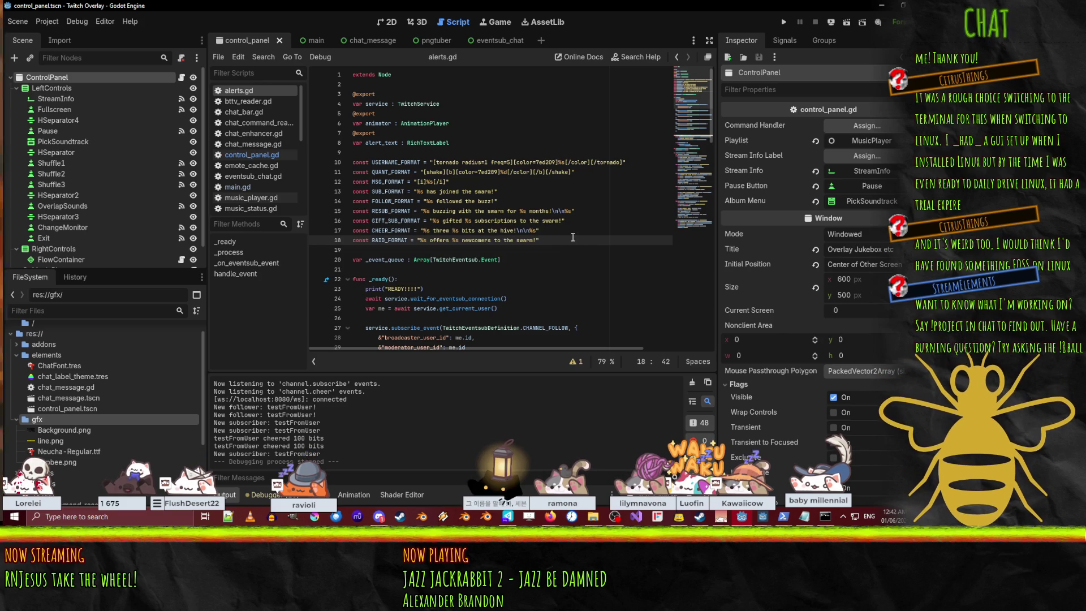
{"action": "double_click", "coordinate": [440, 241]}
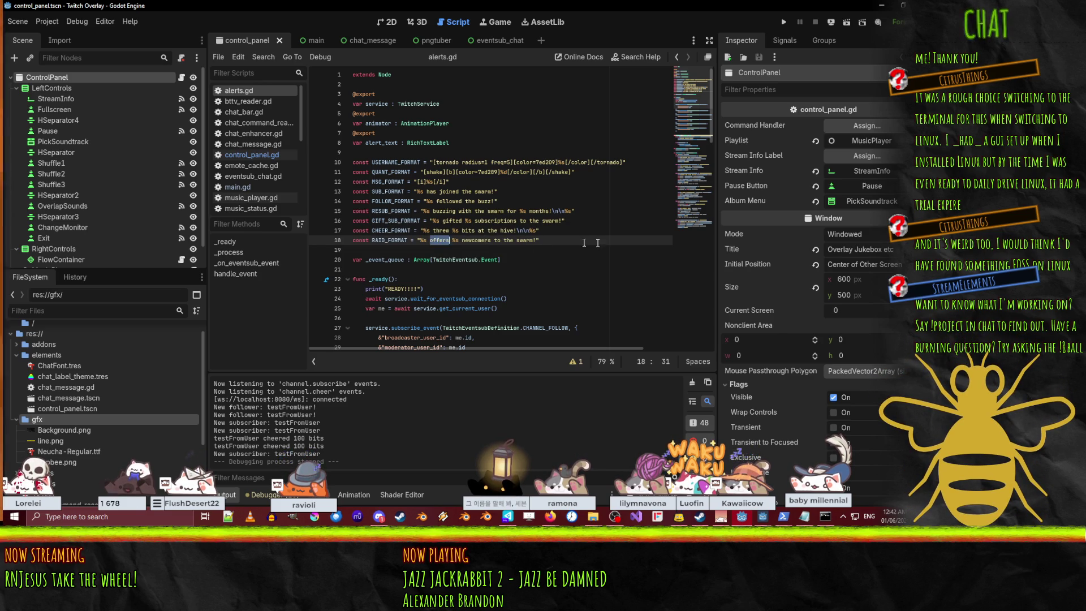
{"action": "type", "text": "raide"}
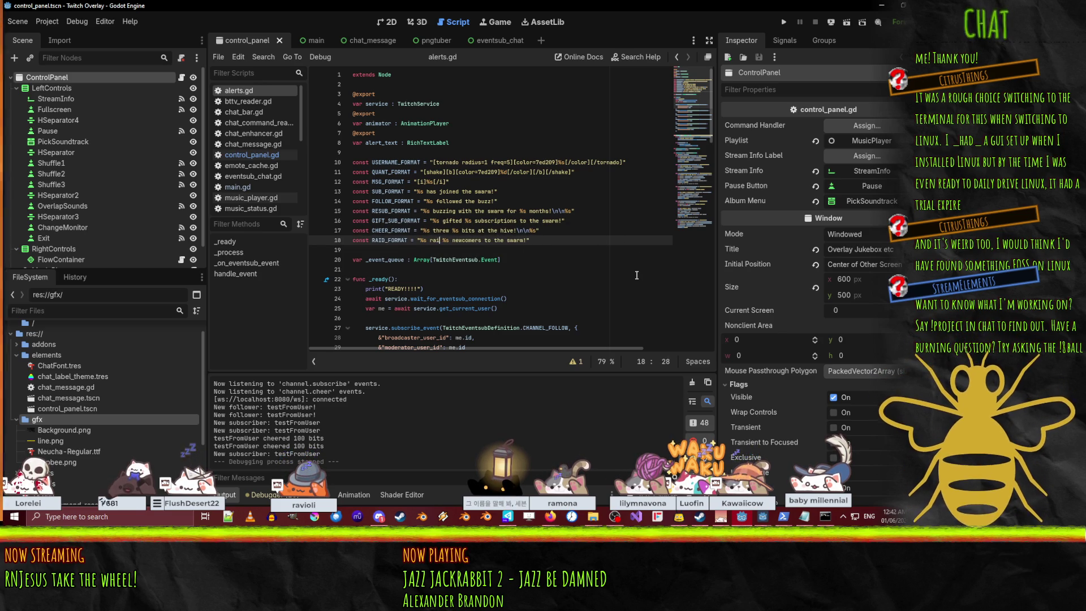
{"action": "type", "text": "ng wi"}
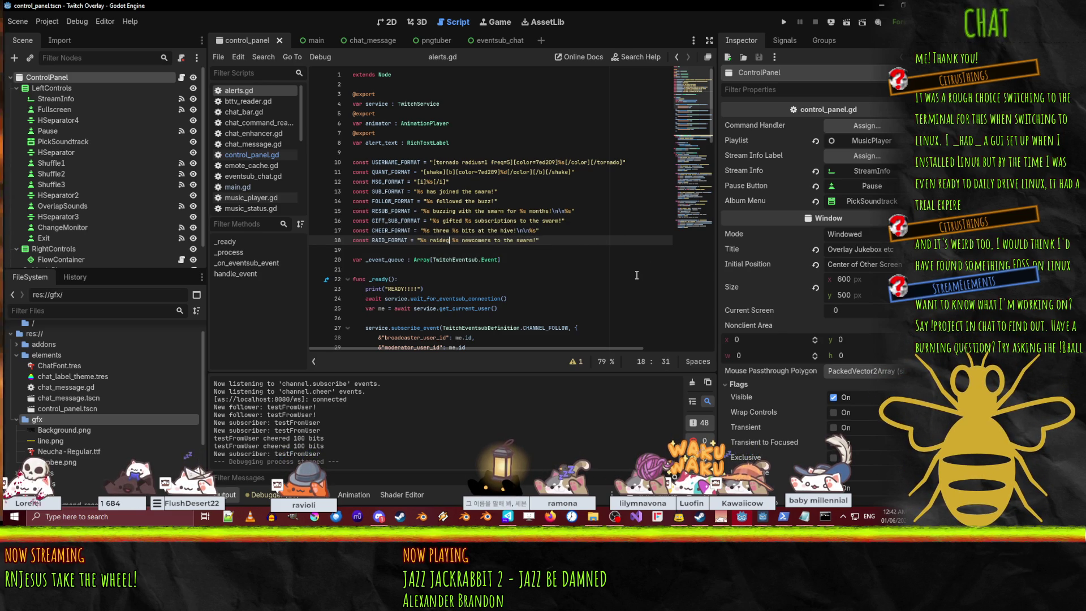
{"action": "type", "text": "th"}
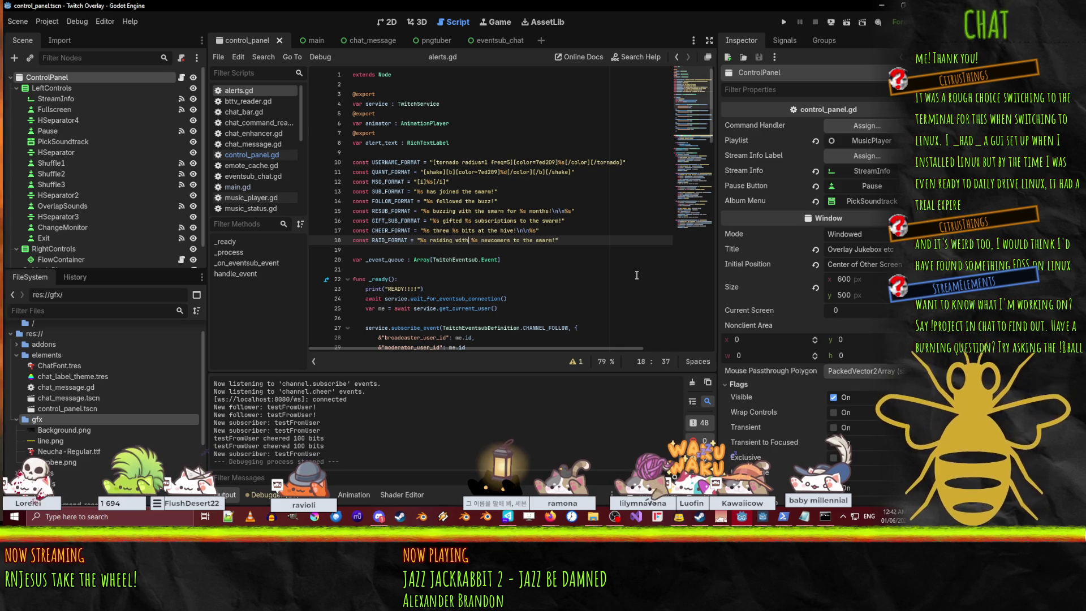
{"action": "scroll", "coordinate": [602, 247], "scroll_direction": "down", "scroll_amount": 9}
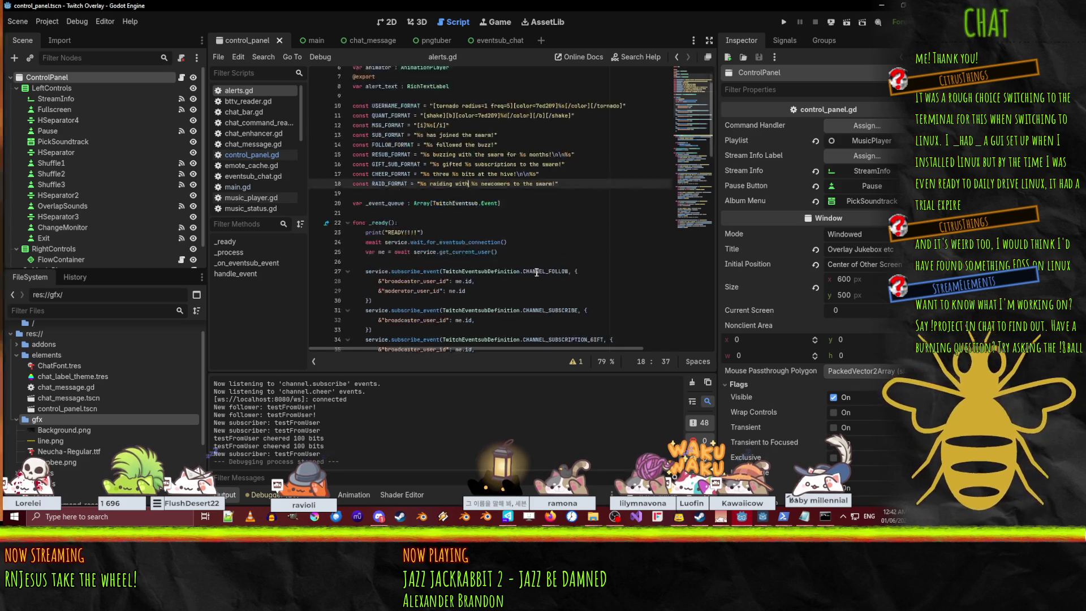
{"action": "scroll", "coordinate": [521, 200], "scroll_direction": "up", "scroll_amount": 2}
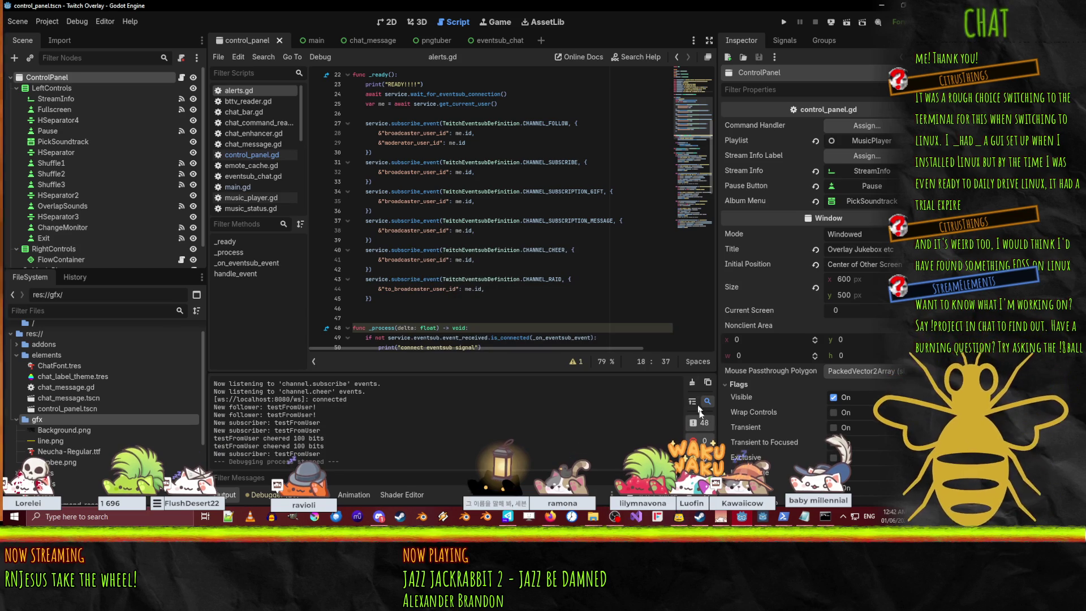
Run the overlay with F5 so it listens for raid, follow, cheer and subscription events
{"action": "mouse_move", "coordinate": [743, 517]}
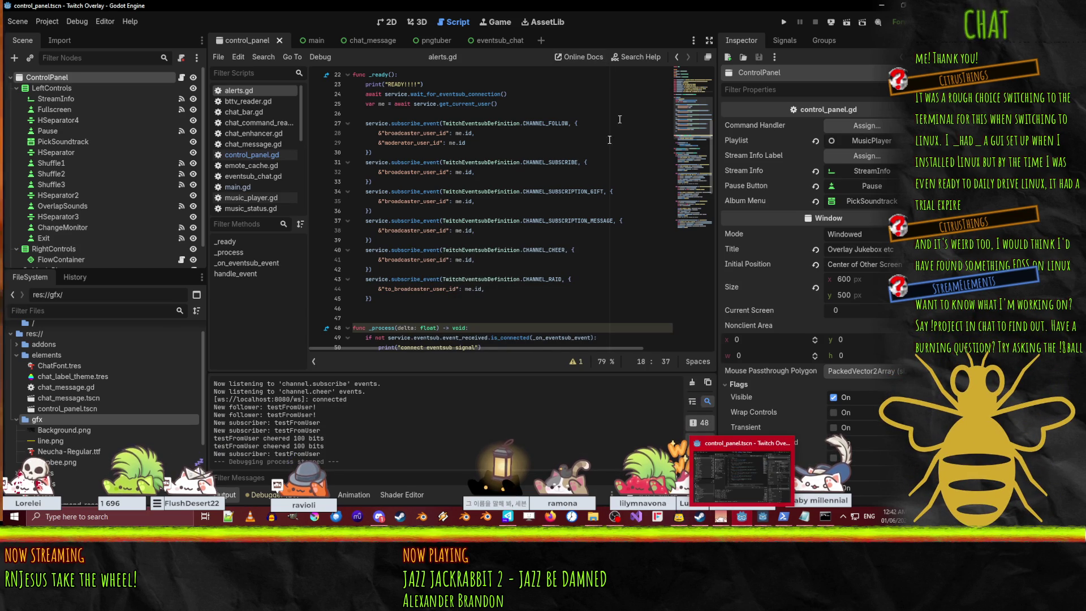
{"action": "left_click", "coordinate": [594, 240]}
{"action": "key", "text": "F5"}
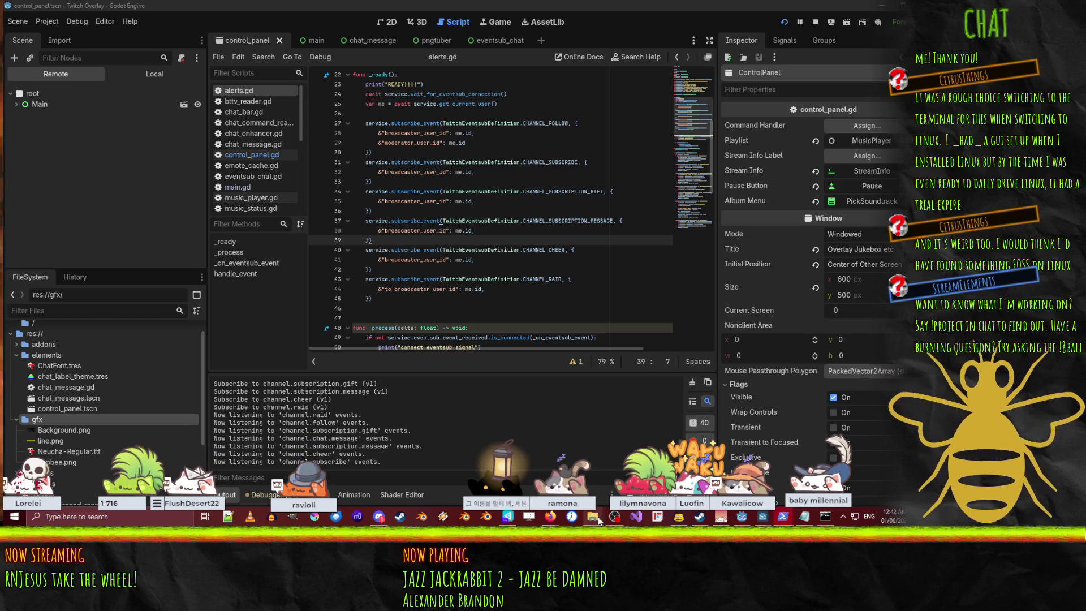
Search the Twitch CLI event-command page for 'raid' to find the channel raid trigger
{"action": "mouse_move", "coordinate": [550, 516]}
{"action": "left_click", "coordinate": [464, 469]}
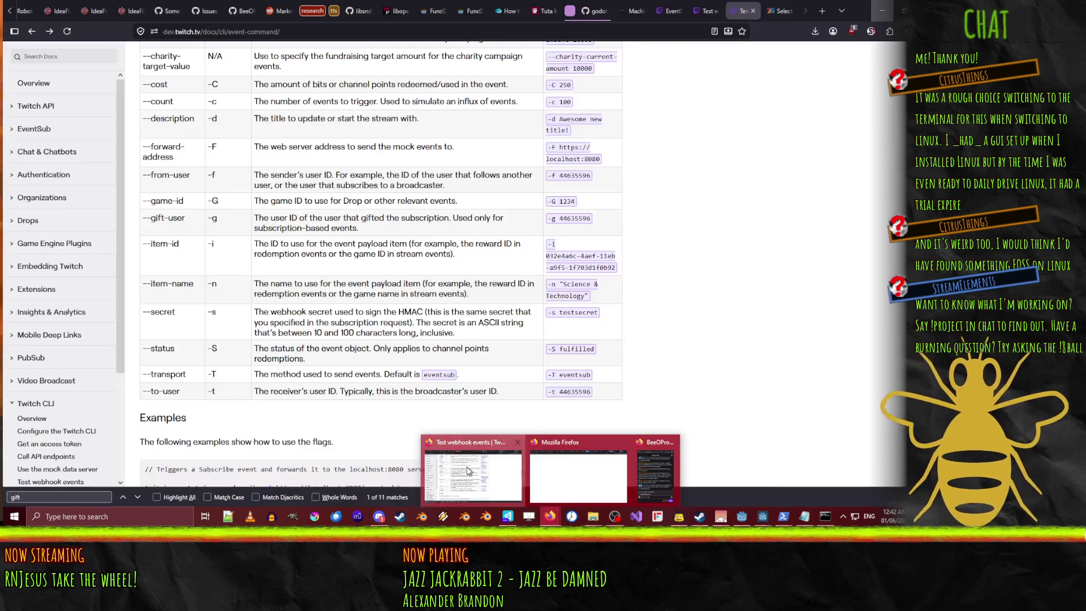
{"action": "scroll", "coordinate": [678, 273], "scroll_direction": "up", "scroll_amount": 10}
{"action": "type", "text": "raid"}
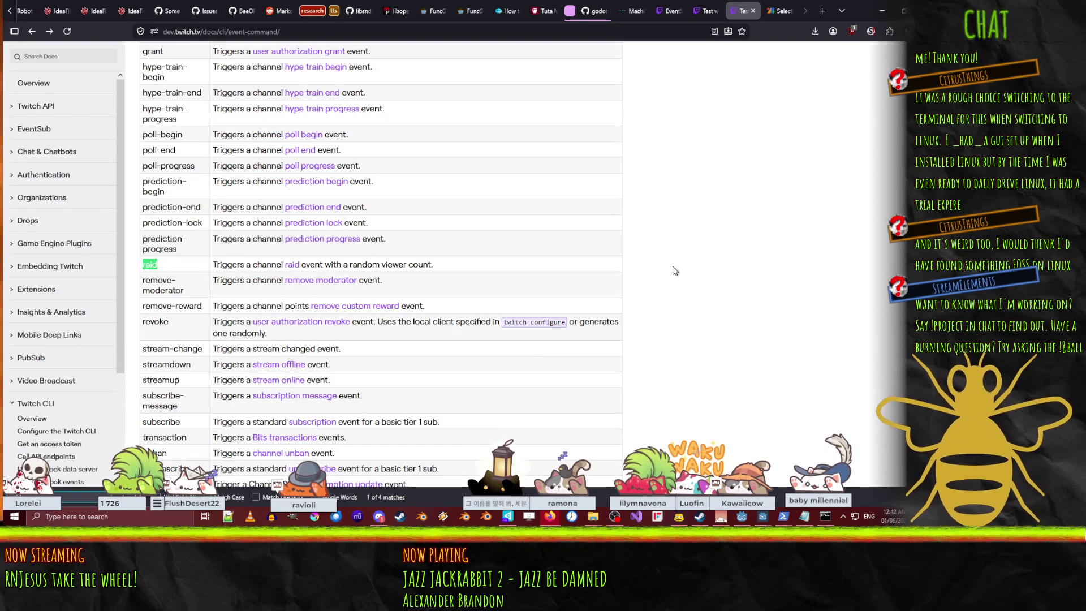
{"action": "key", "text": "alt+Tab"}
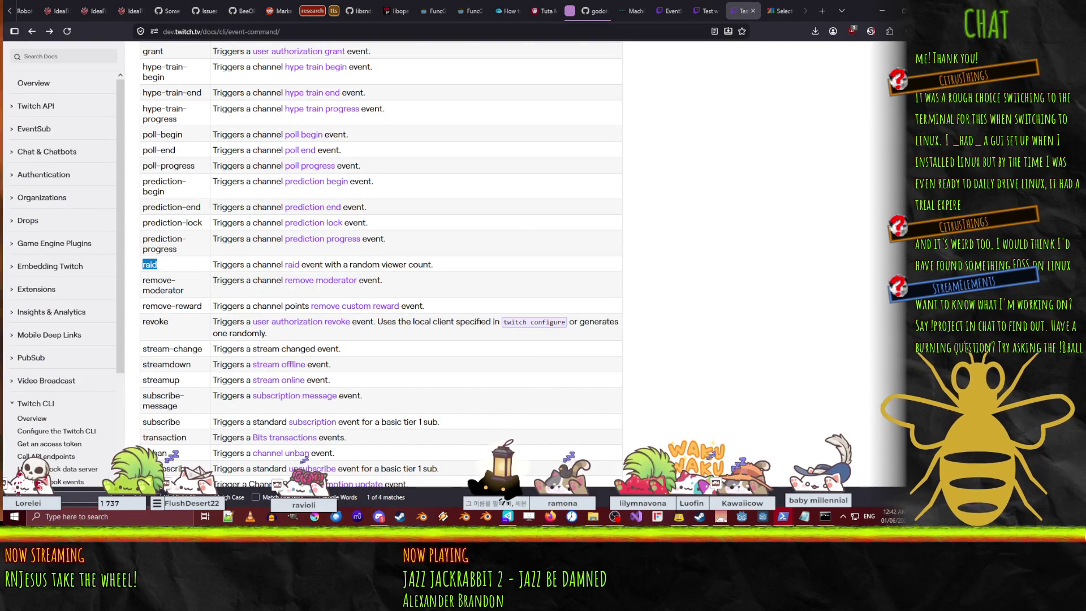
{"action": "mouse_move", "coordinate": [759, 524]}
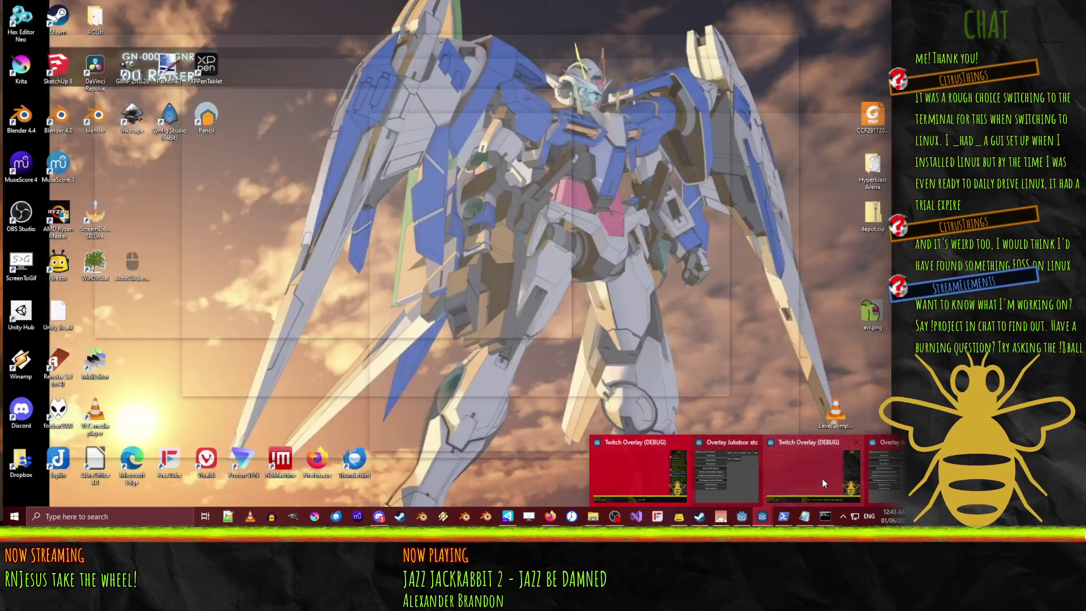
{"action": "left_click", "coordinate": [822, 479]}
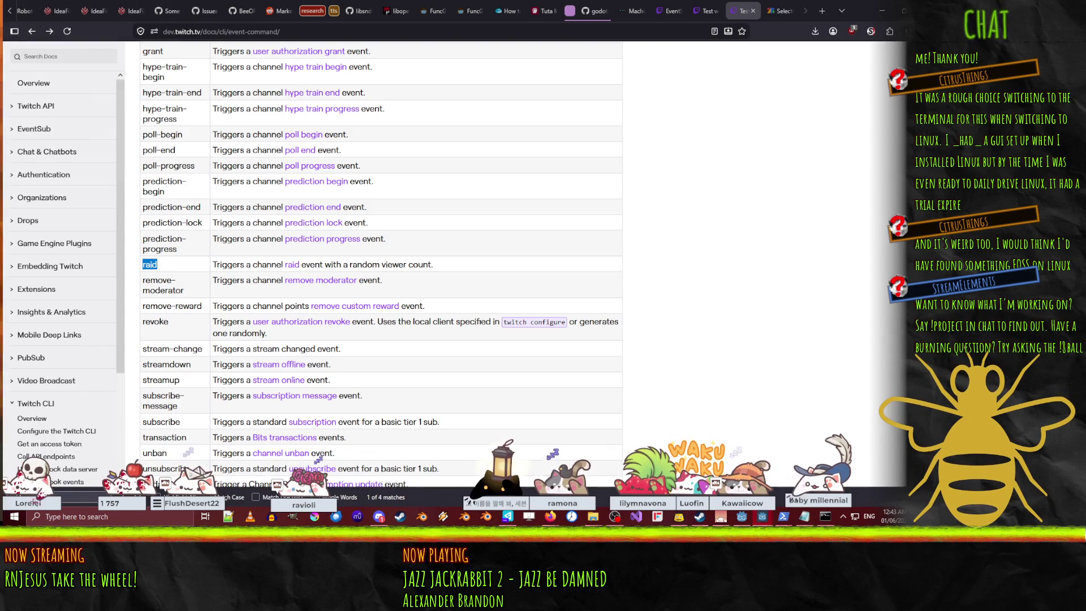
{"action": "left_click", "coordinate": [724, 256]}
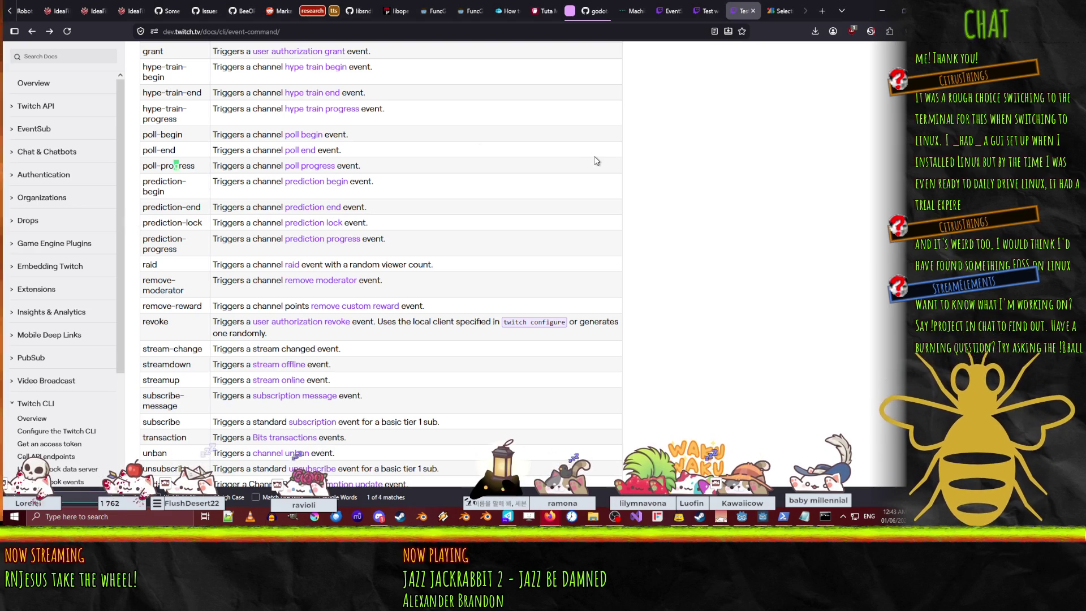
Search the docs page for the gift trigger, then minimize the browser
{"action": "type", "text": "f"}
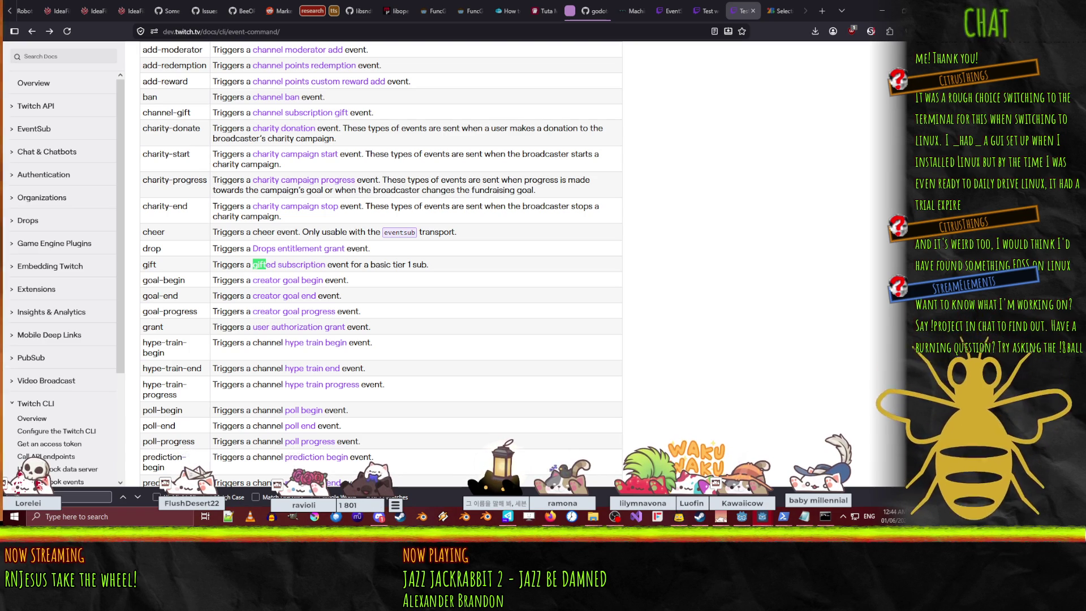
{"action": "left_click", "coordinate": [881, 10]}
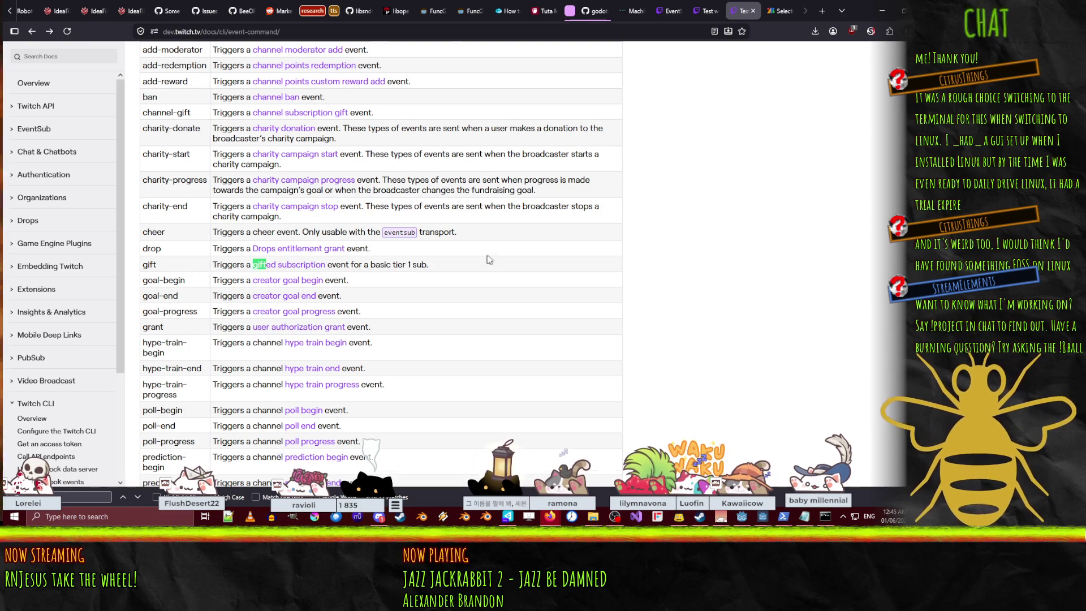
Review the trigger flags table, then open the channel.subscription.gift reference from the gift row
{"action": "scroll", "coordinate": [484, 260], "scroll_direction": "down", "scroll_amount": 10}
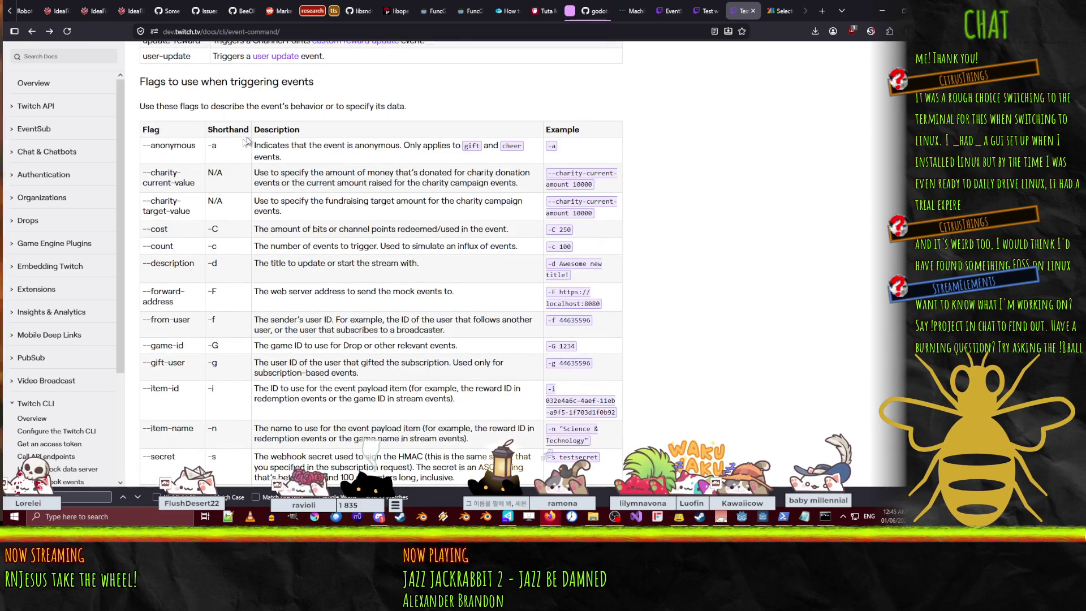
{"action": "scroll", "coordinate": [233, 289], "scroll_direction": "down", "scroll_amount": 3}
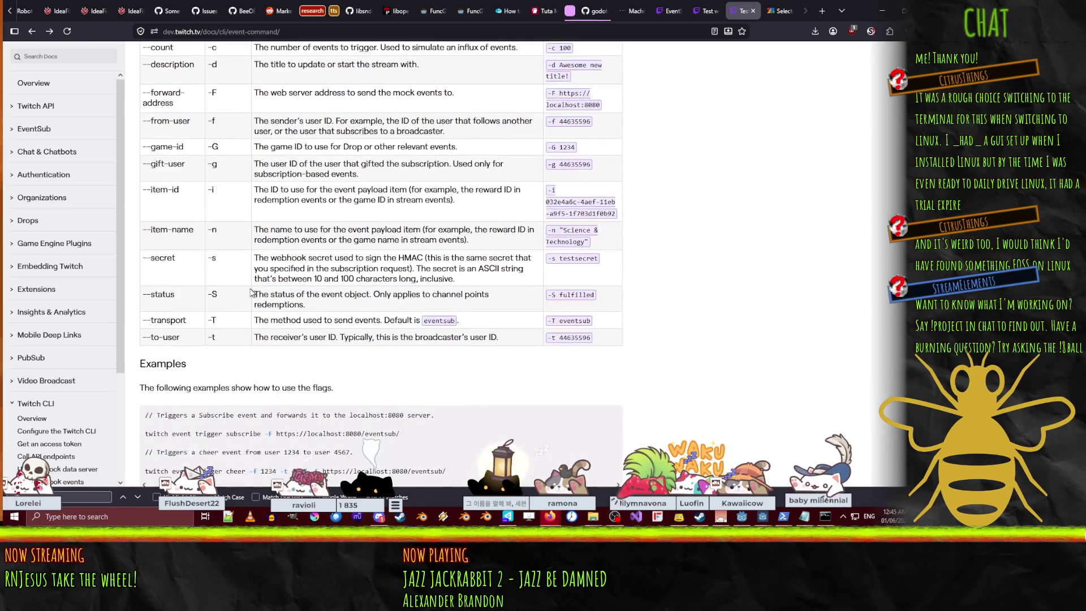
{"action": "scroll", "coordinate": [251, 291], "scroll_direction": "up", "scroll_amount": 1}
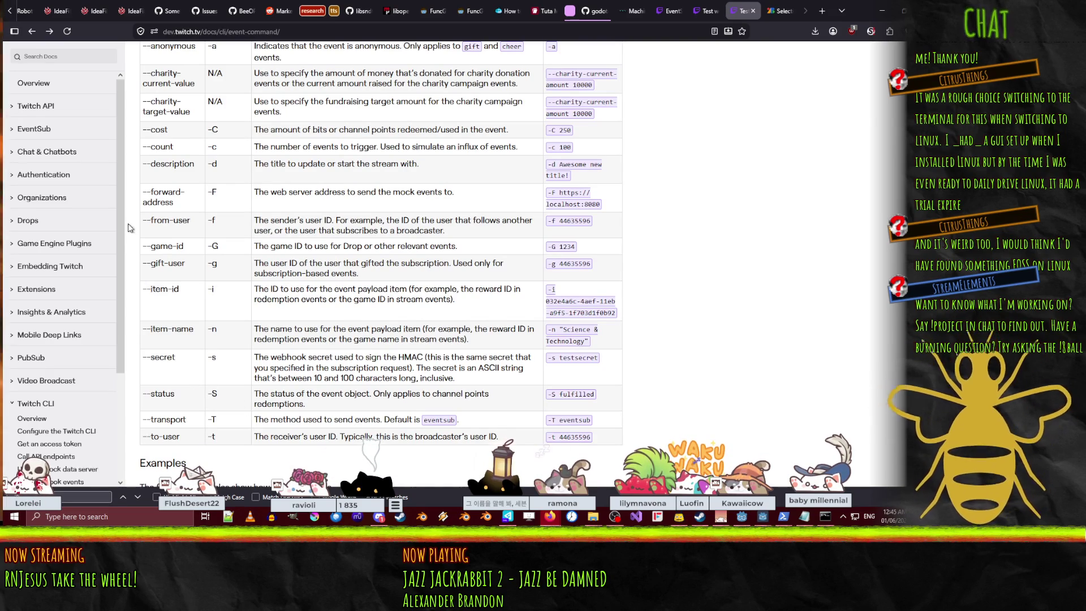
{"action": "scroll", "coordinate": [318, 227], "scroll_direction": "up", "scroll_amount": 1}
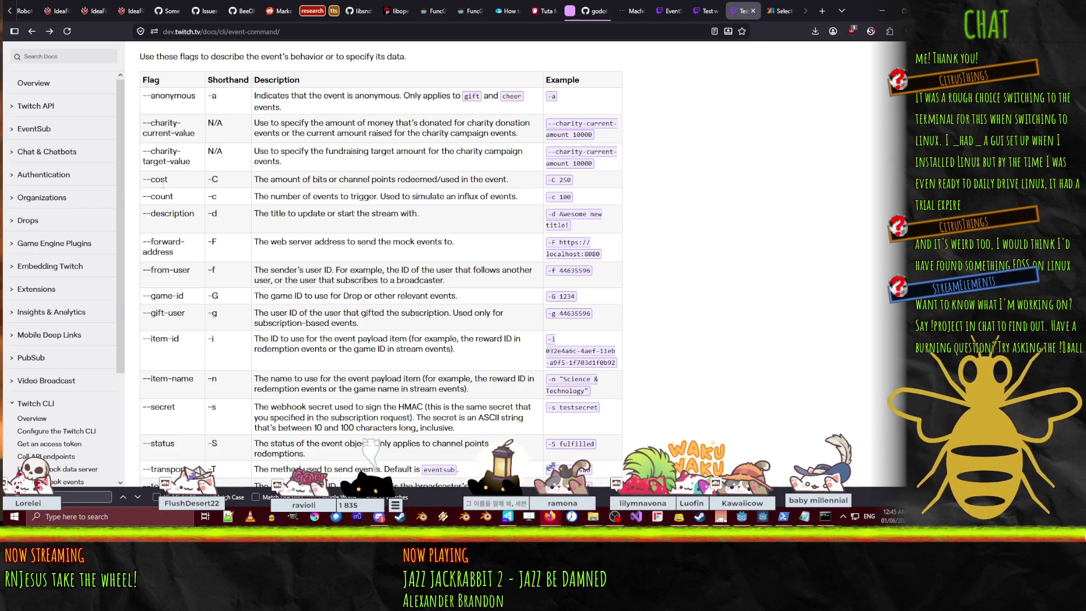
{"action": "double_click", "coordinate": [161, 180]}
{"action": "left_click", "coordinate": [154, 181]}
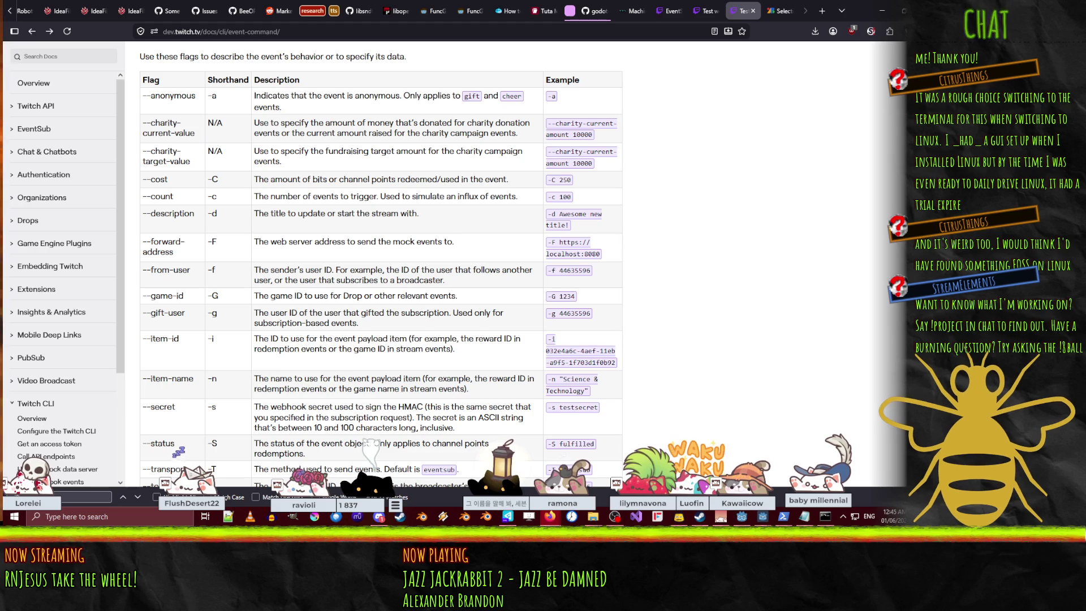
{"action": "scroll", "coordinate": [340, 226], "scroll_direction": "up", "scroll_amount": 10}
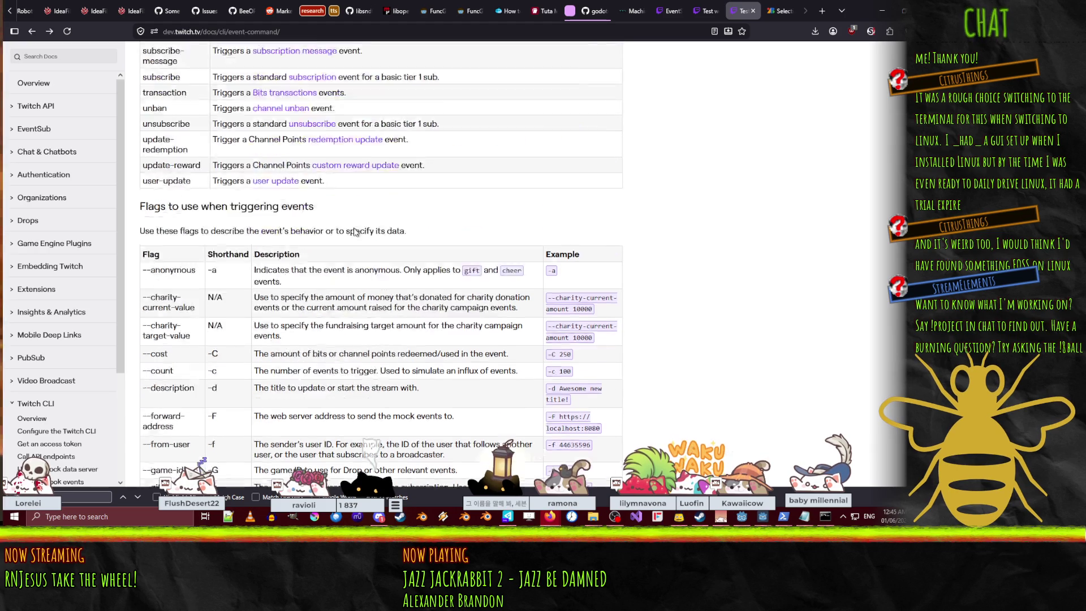
{"action": "scroll", "coordinate": [475, 238], "scroll_direction": "up", "scroll_amount": 3}
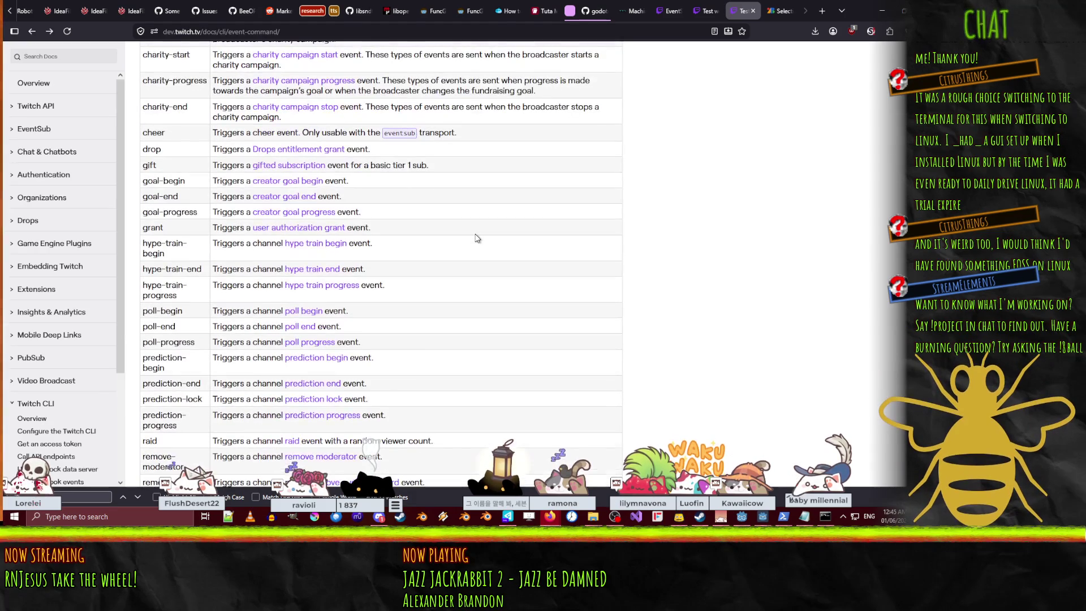
{"action": "double_click", "coordinate": [149, 165]}
{"action": "left_click", "coordinate": [292, 170]}
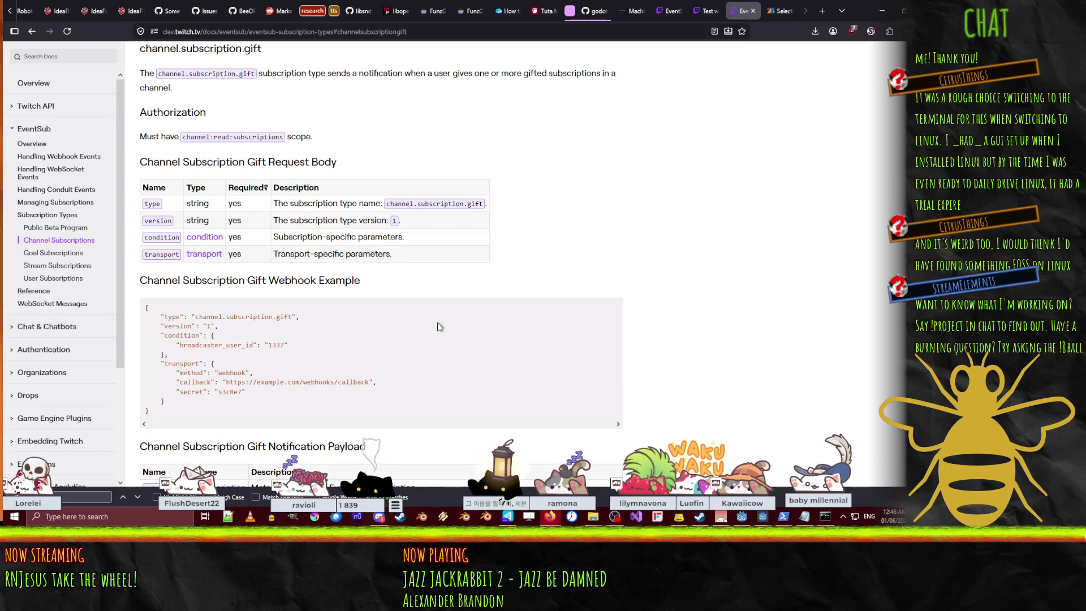
Read the channel.subscription.gift details and go back to the CLI event list
{"action": "scroll", "coordinate": [276, 290], "scroll_direction": "down", "scroll_amount": 3}
{"action": "scroll", "coordinate": [276, 290], "scroll_direction": "down", "scroll_amount": 5}
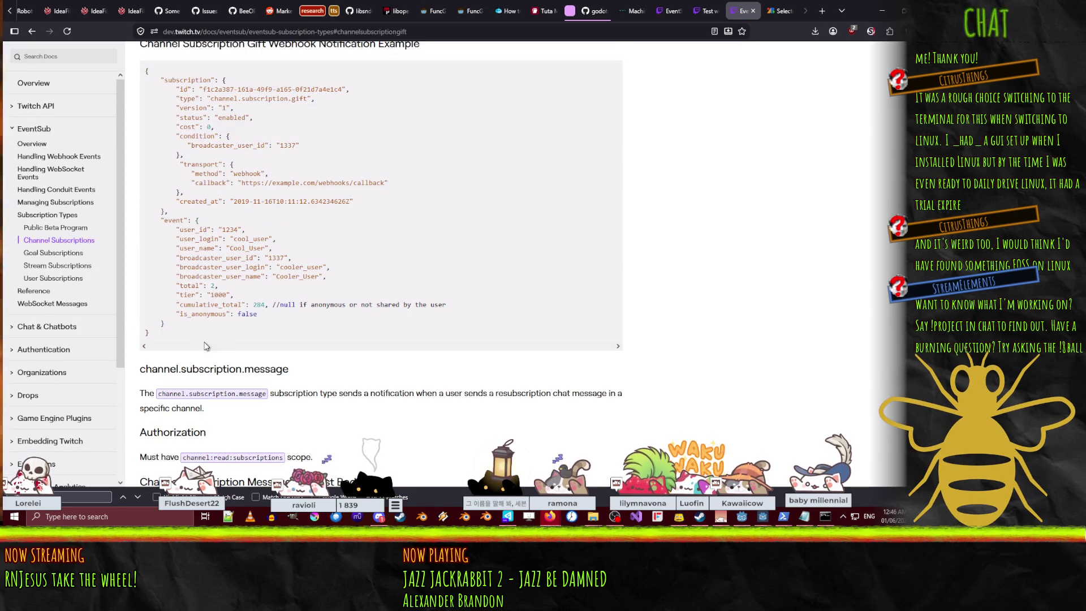
{"action": "scroll", "coordinate": [380, 230], "scroll_direction": "up", "scroll_amount": 10}
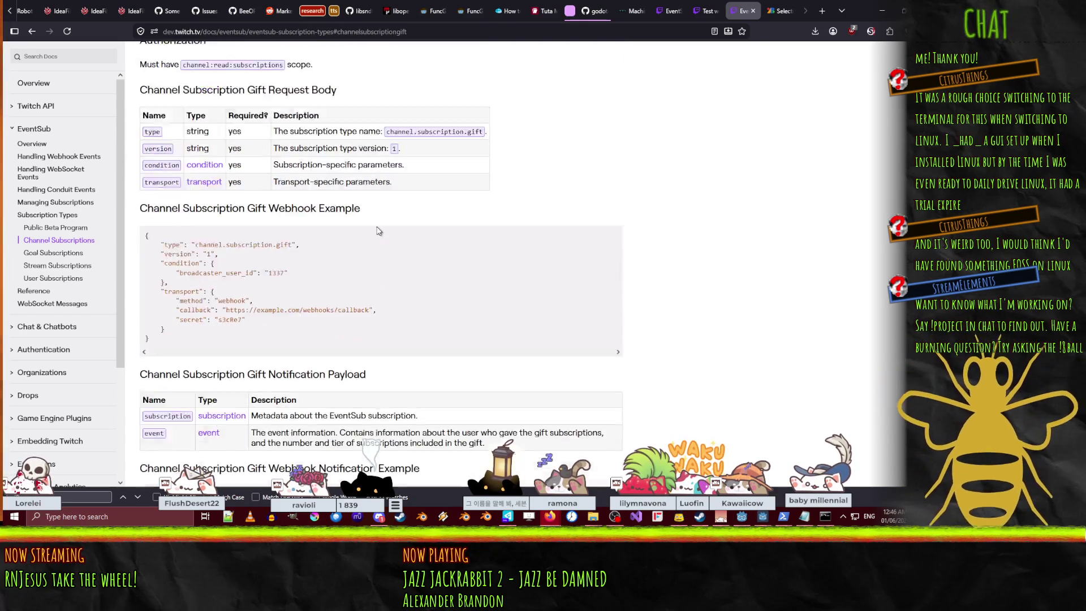
{"action": "scroll", "coordinate": [380, 230], "scroll_direction": "down", "scroll_amount": 10}
{"action": "key", "text": "alt+Left"}
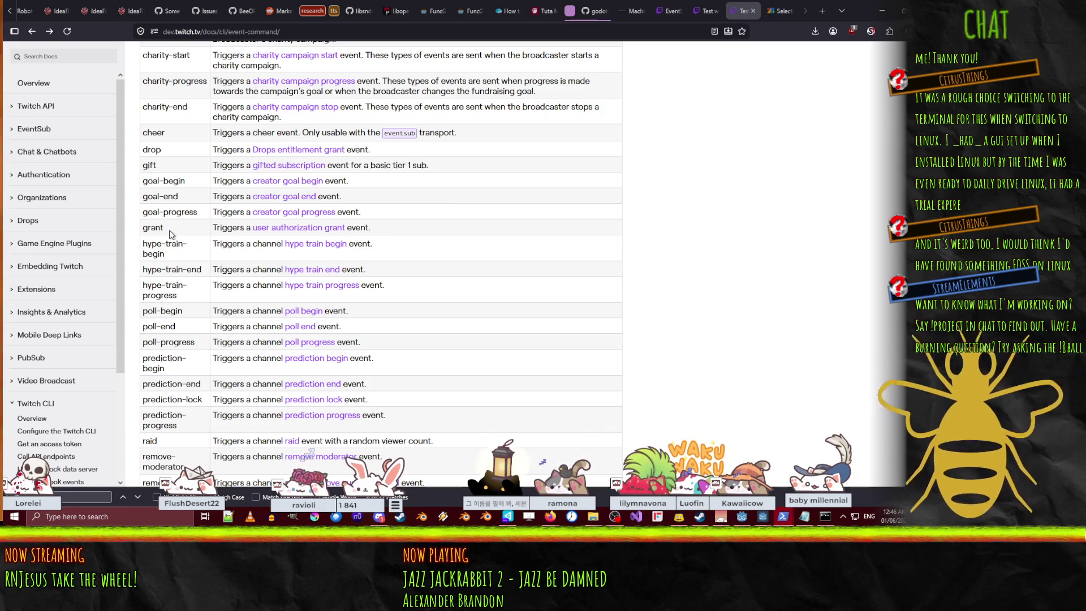
Reopen the gifted subscription reference from the gift row, then return to the event list
{"action": "double_click", "coordinate": [161, 169]}
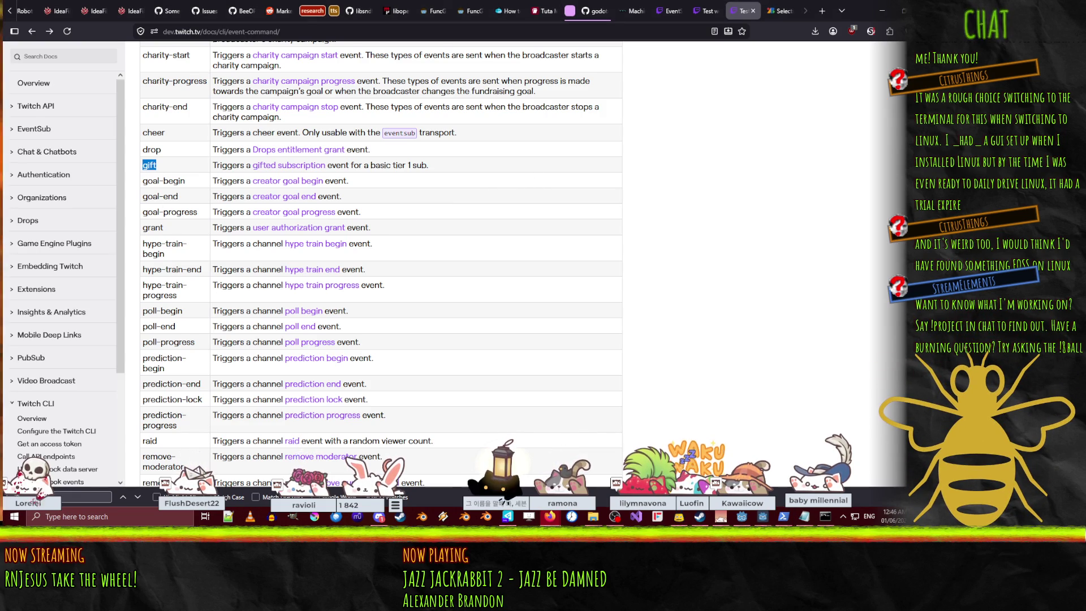
{"action": "scroll", "coordinate": [193, 201], "scroll_direction": "up", "scroll_amount": 3}
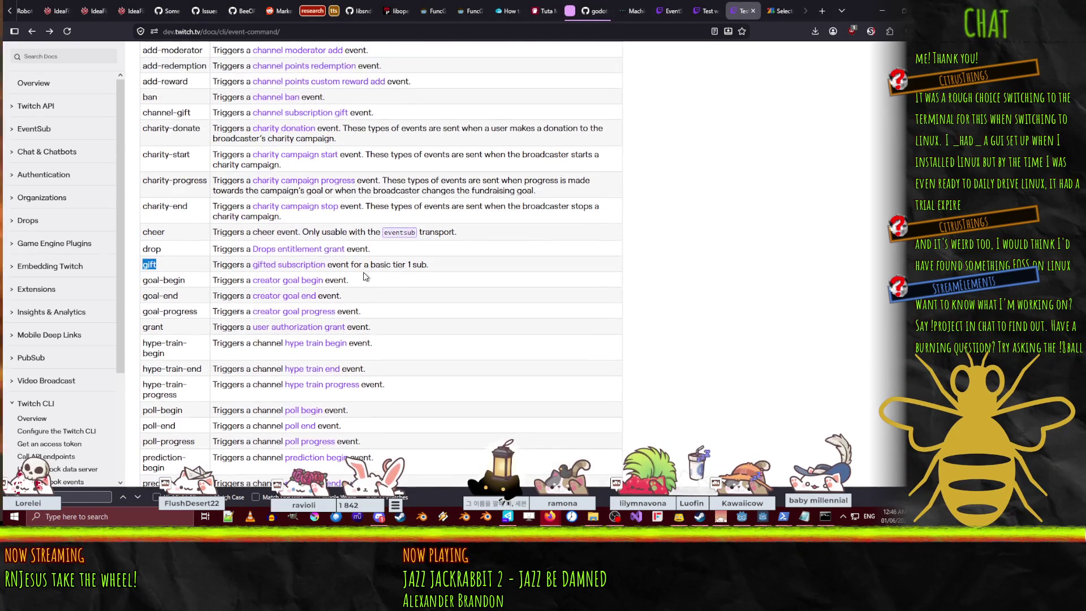
{"action": "left_click", "coordinate": [300, 162]}
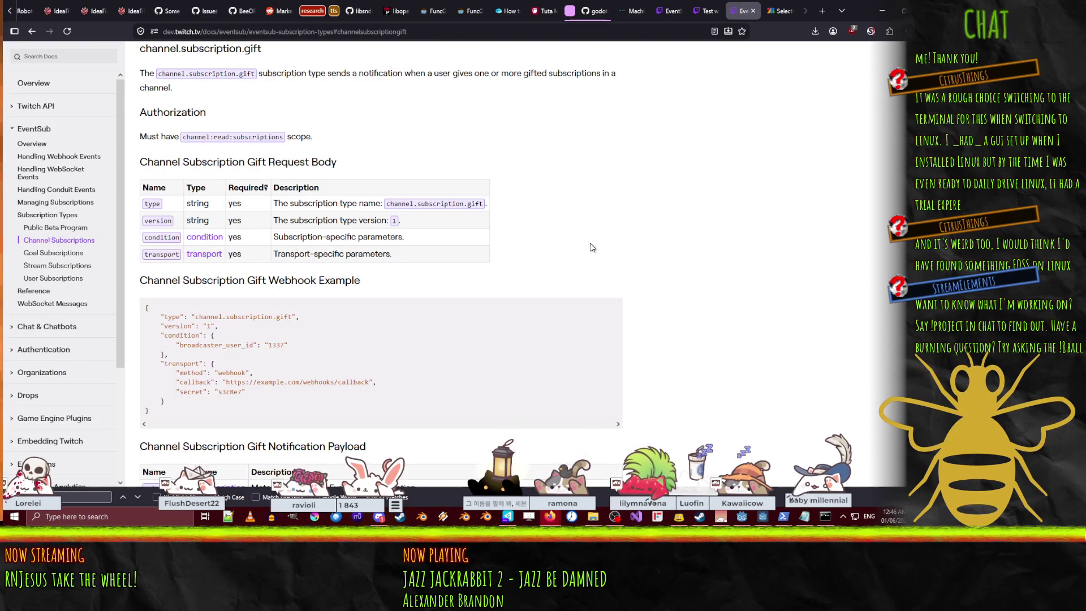
{"action": "scroll", "coordinate": [527, 264], "scroll_direction": "down", "scroll_amount": 10}
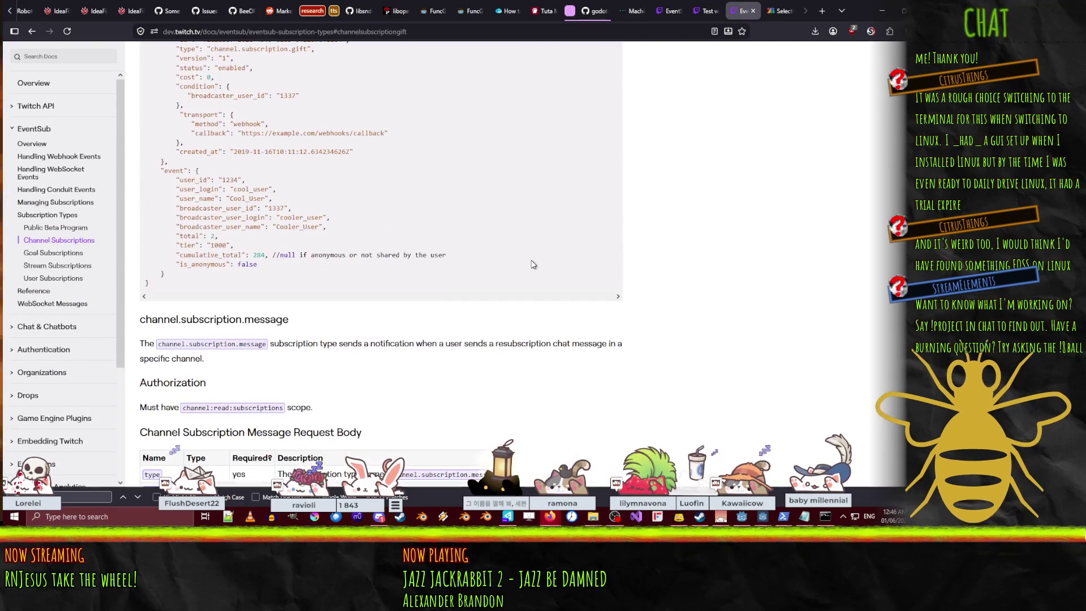
{"action": "scroll", "coordinate": [532, 264], "scroll_direction": "up", "scroll_amount": 3}
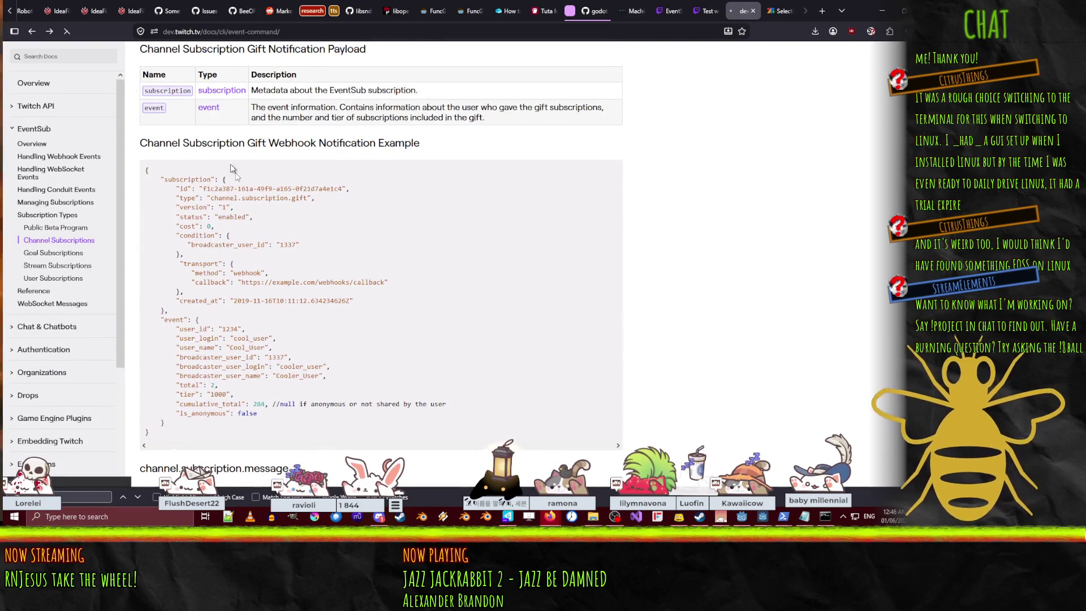
{"action": "key", "text": "alt+Left"}
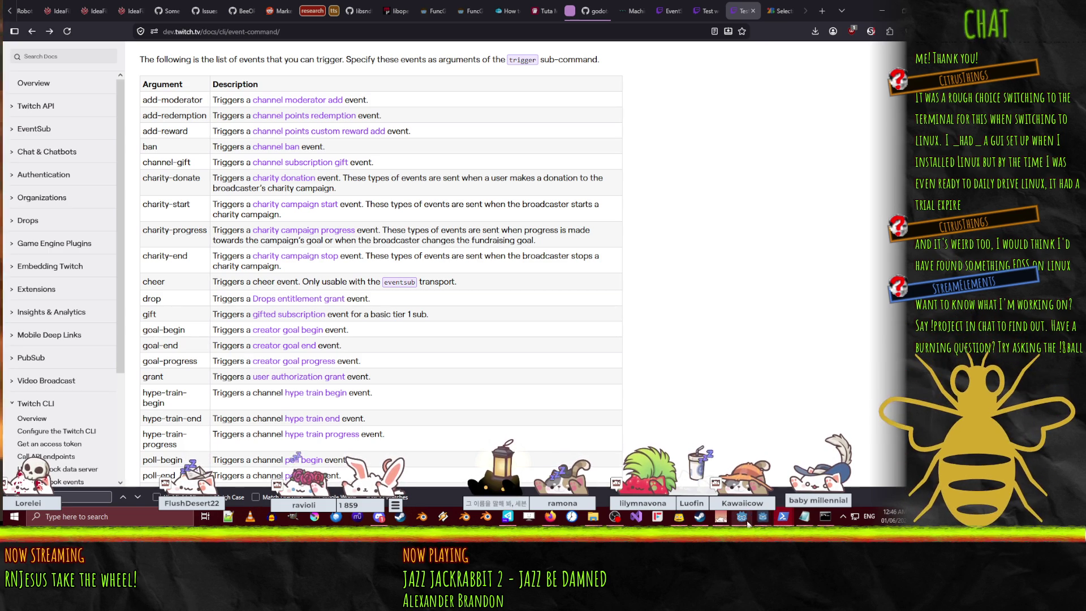
Bring Godot forward and set a breakpoint on line 84, where the channel.subscribe.gift branch reads the gifter's name
{"action": "mouse_move", "coordinate": [748, 522]}
{"action": "mouse_move", "coordinate": [757, 467]}
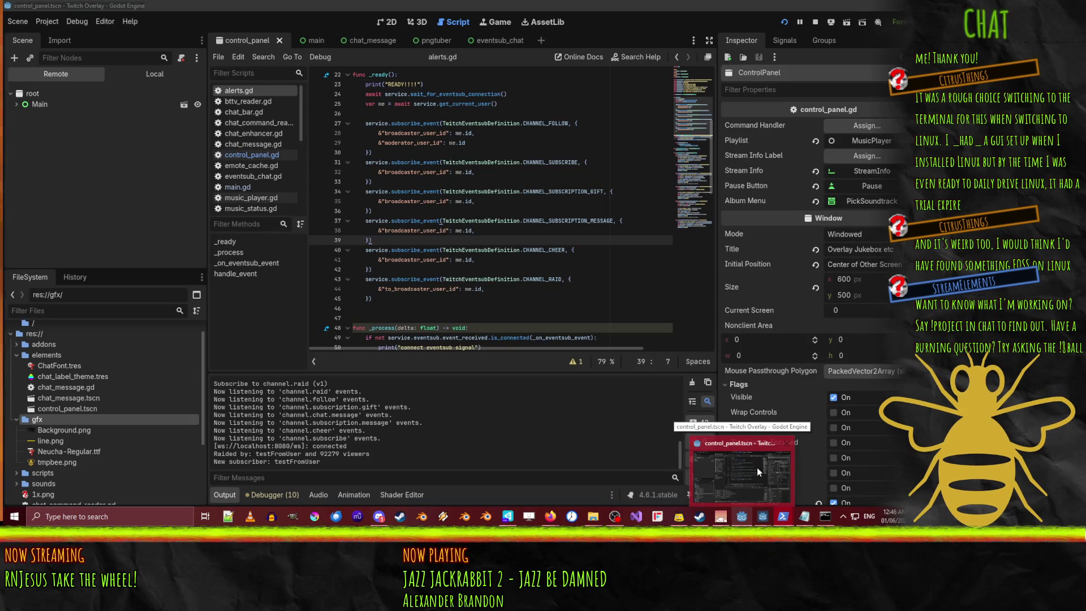
{"action": "left_click", "coordinate": [756, 468]}
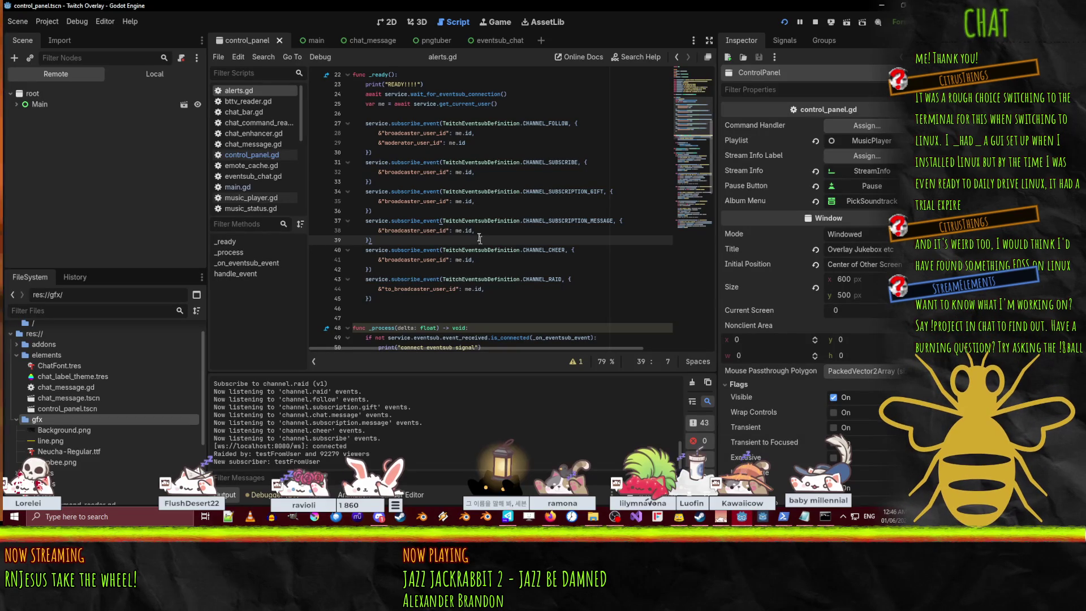
{"action": "left_click", "coordinate": [557, 221]}
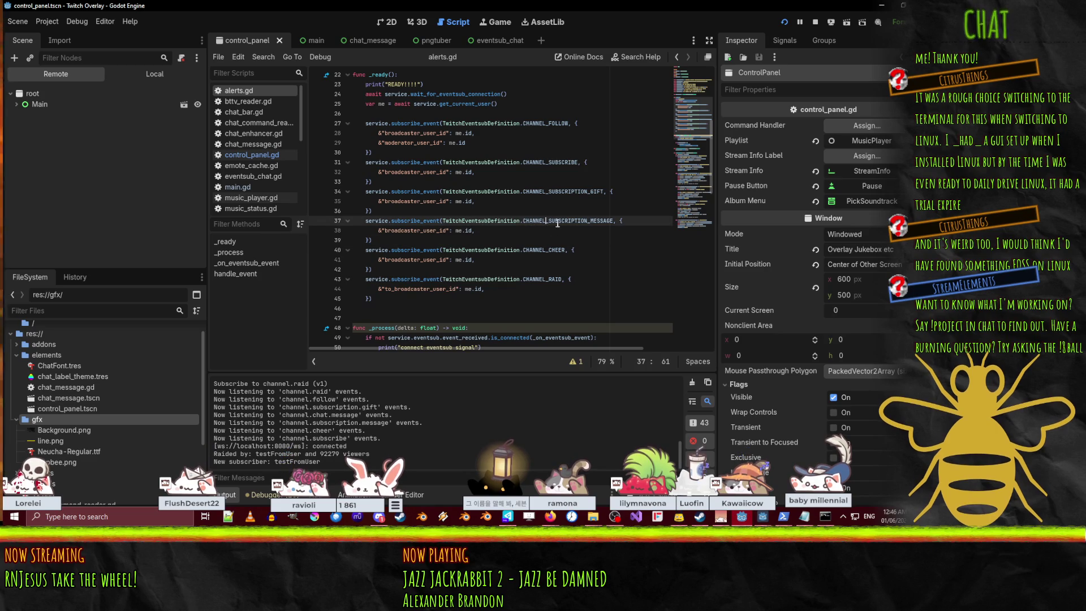
{"action": "scroll", "coordinate": [560, 222], "scroll_direction": "down", "scroll_amount": 5}
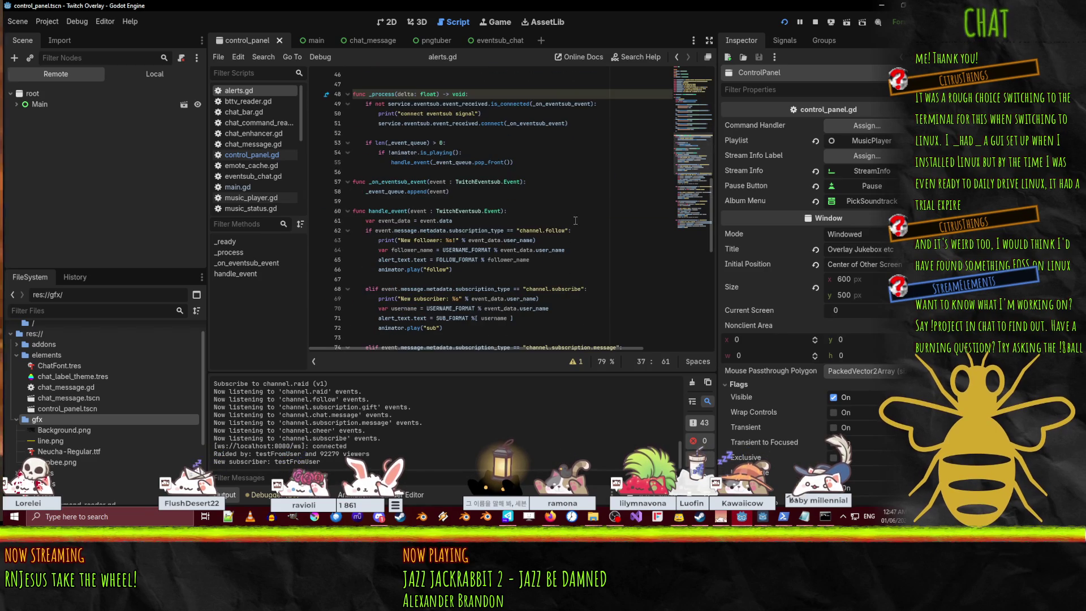
{"action": "scroll", "coordinate": [571, 226], "scroll_direction": "down", "scroll_amount": 5}
{"action": "scroll", "coordinate": [573, 226], "scroll_direction": "down", "scroll_amount": 4}
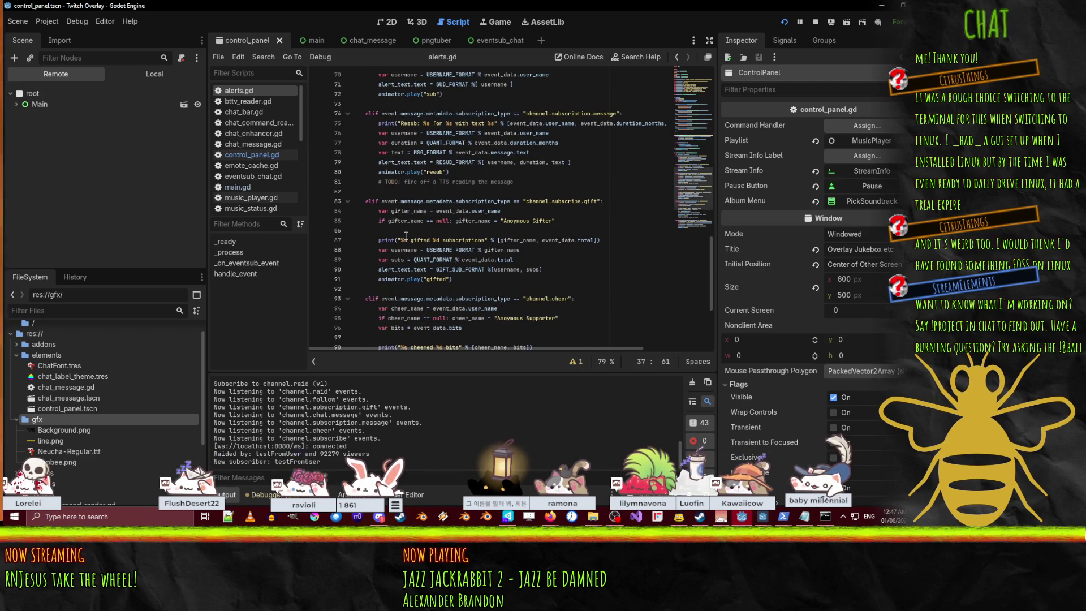
{"action": "scroll", "coordinate": [472, 211], "scroll_direction": "down", "scroll_amount": 1}
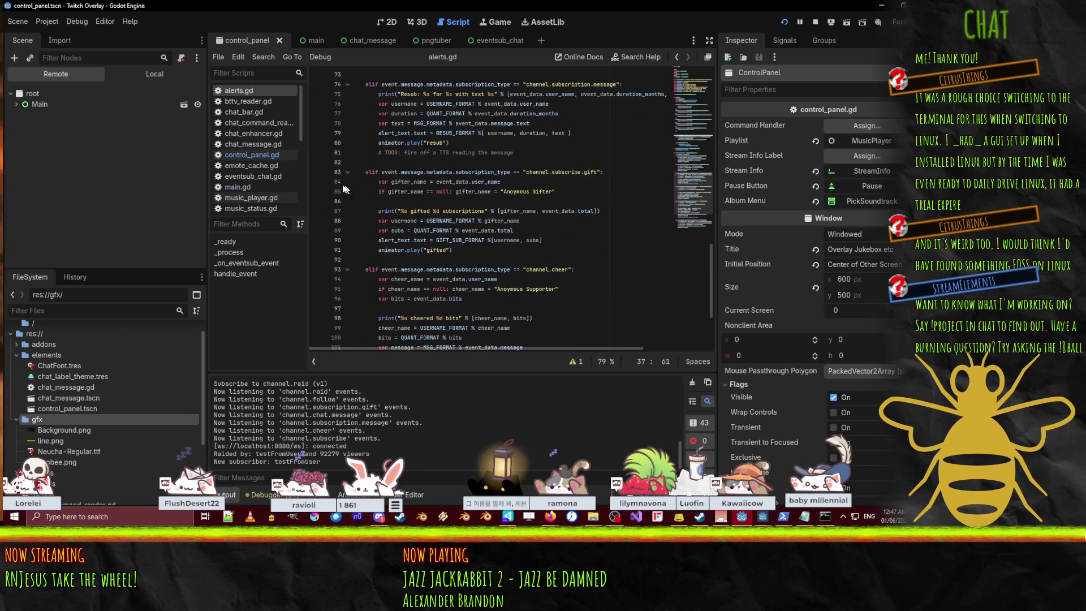
{"action": "left_click", "coordinate": [315, 184]}
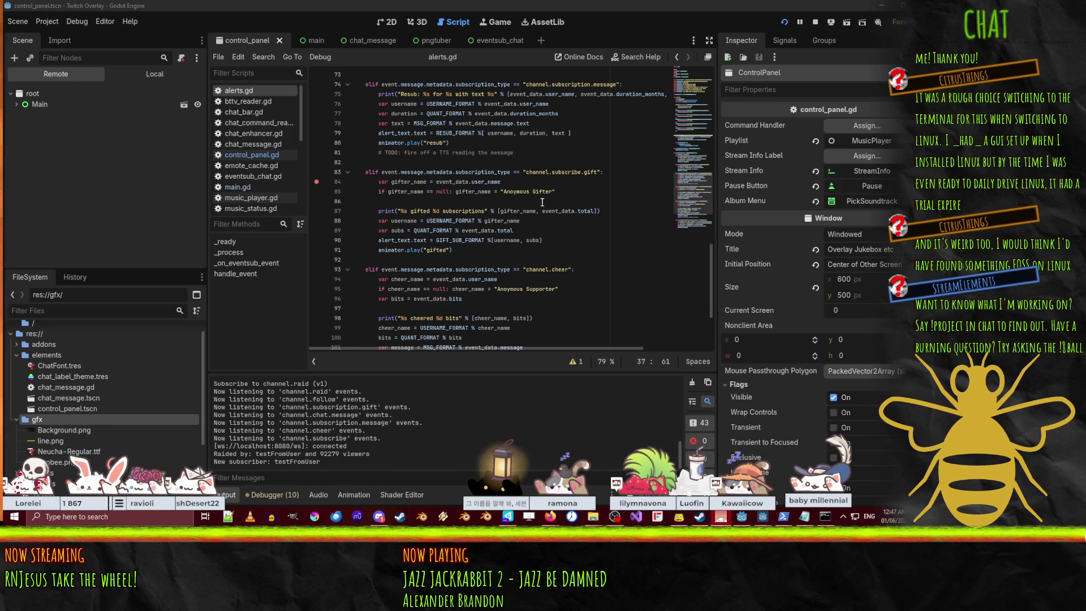
{"action": "scroll", "coordinate": [501, 213], "scroll_direction": "up", "scroll_amount": 15}
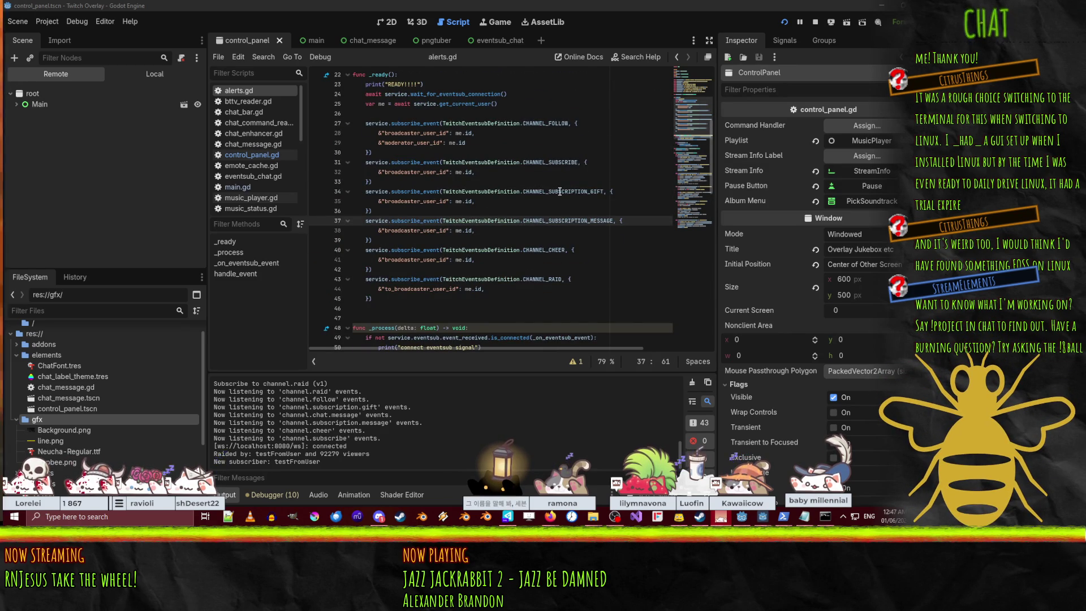
{"action": "mouse_move", "coordinate": [560, 191]}
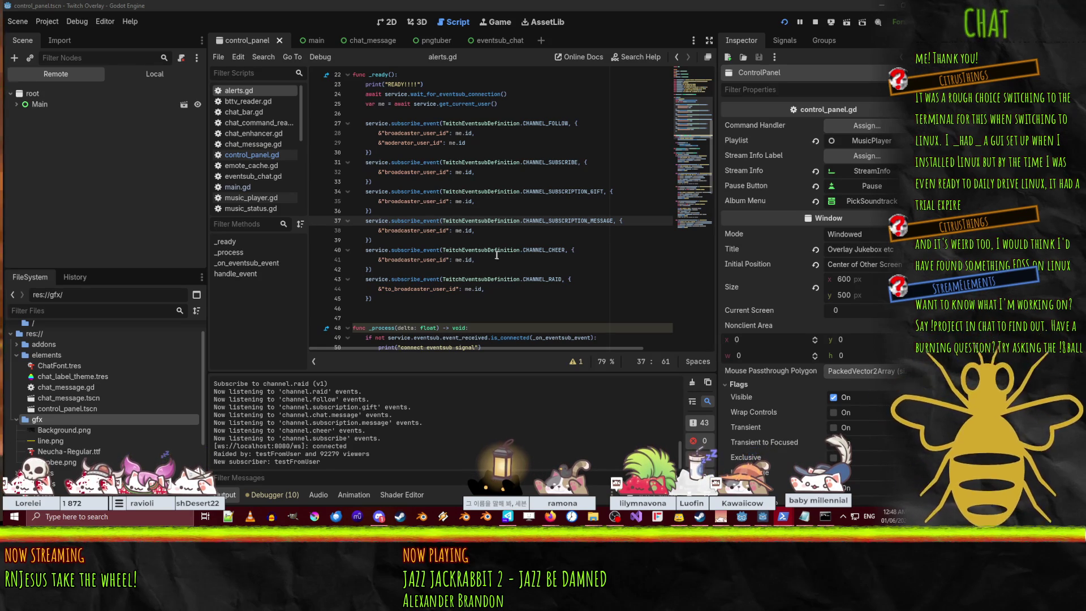
Find every use of CHANNEL_SUBSCRIPTION_MESSAGE across the project with Find in Files
{"action": "scroll", "coordinate": [543, 241], "scroll_direction": "down", "scroll_amount": 5}
{"action": "scroll", "coordinate": [552, 229], "scroll_direction": "up", "scroll_amount": 4}
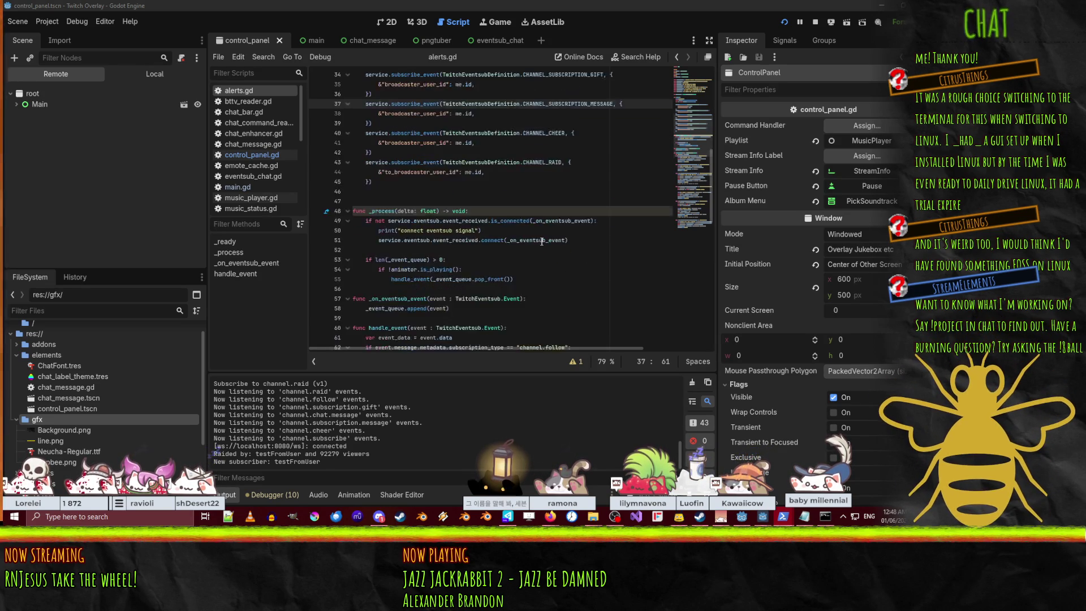
{"action": "double_click", "coordinate": [569, 192]}
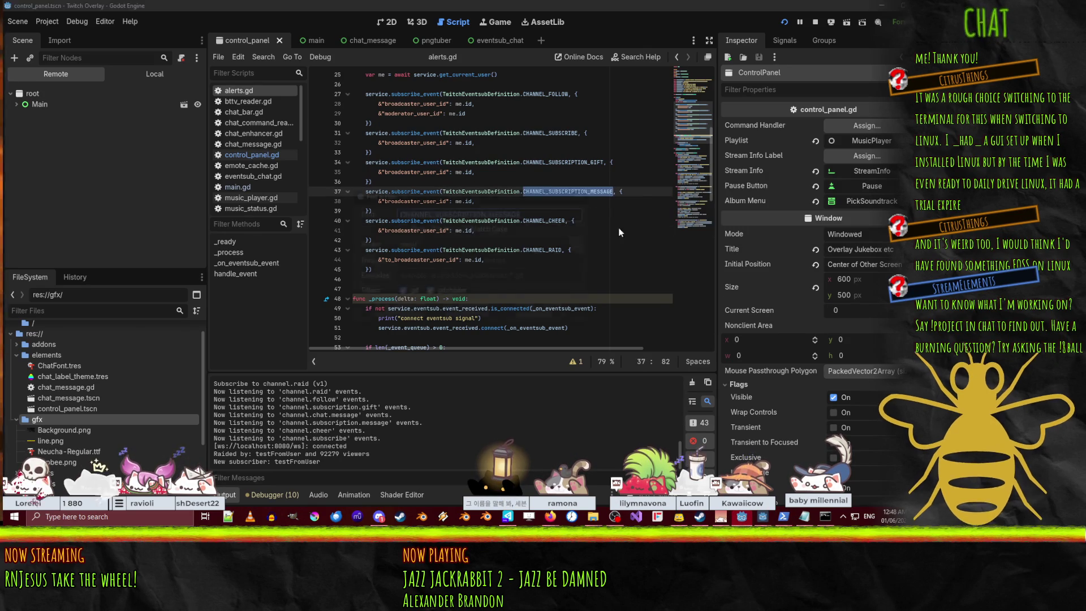
{"action": "key", "text": "ctrl+shift+f"}
{"action": "left_click", "coordinate": [472, 305]}
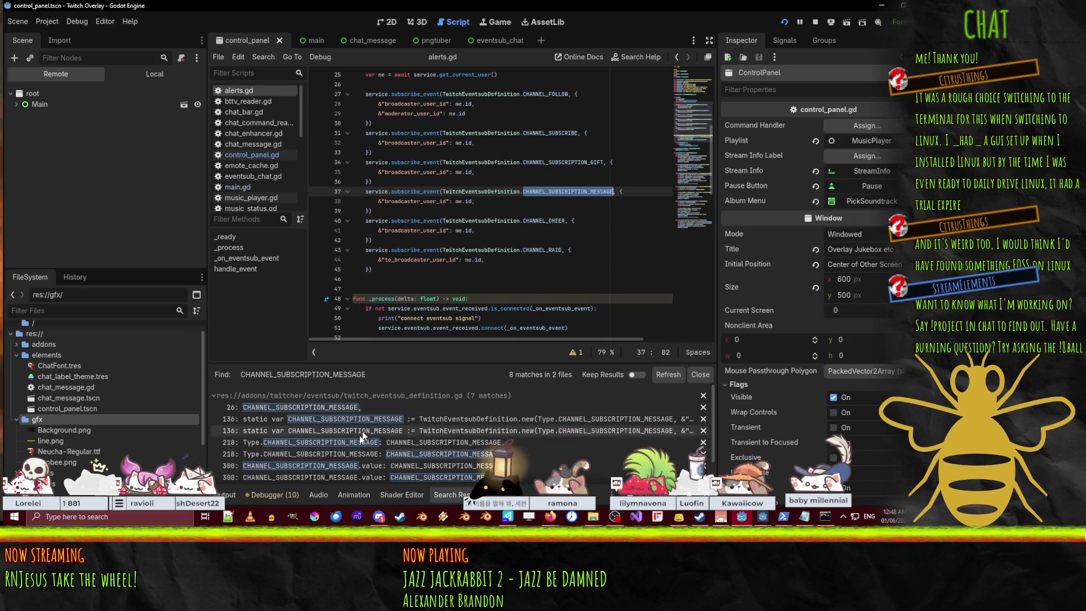
{"action": "scroll", "coordinate": [336, 454], "scroll_direction": "down", "scroll_amount": 1}
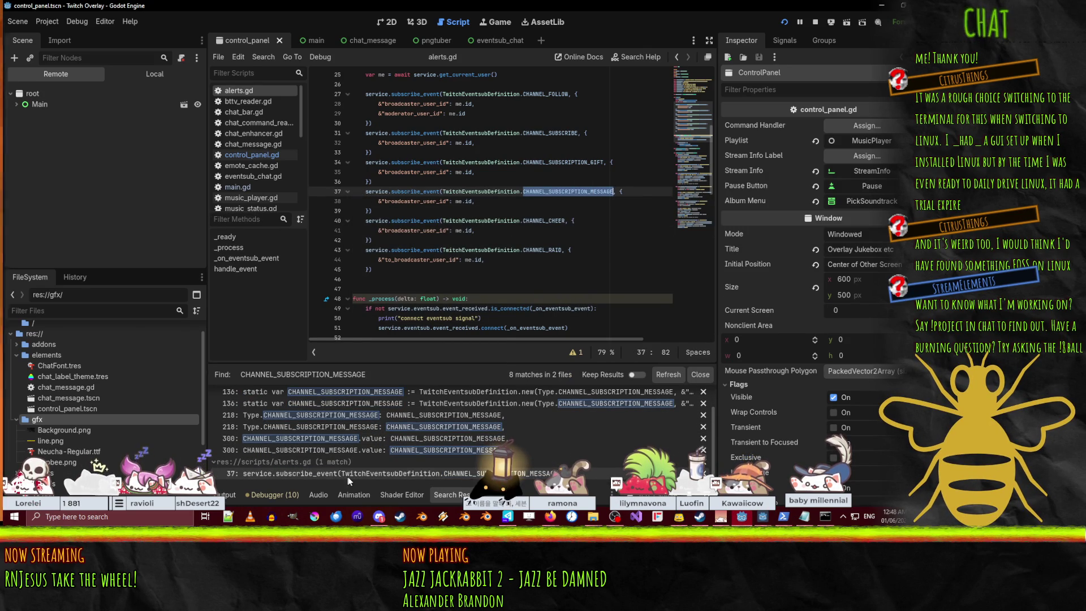
{"action": "scroll", "coordinate": [343, 474], "scroll_direction": "up", "scroll_amount": 1}
{"action": "scroll", "coordinate": [509, 260], "scroll_direction": "down", "scroll_amount": 13}
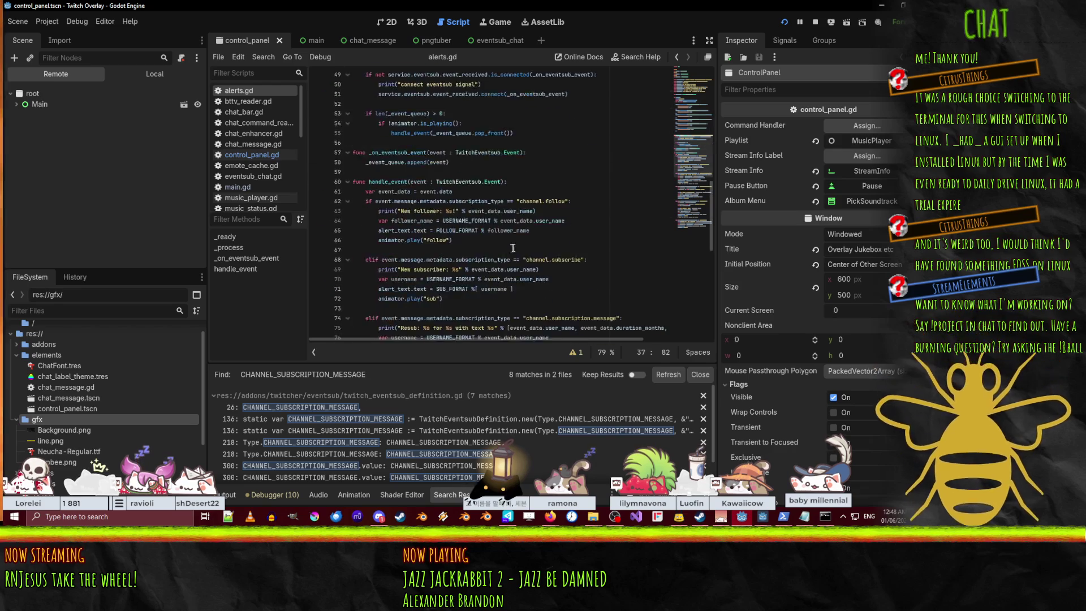
{"action": "scroll", "coordinate": [509, 260], "scroll_direction": "down", "scroll_amount": 2}
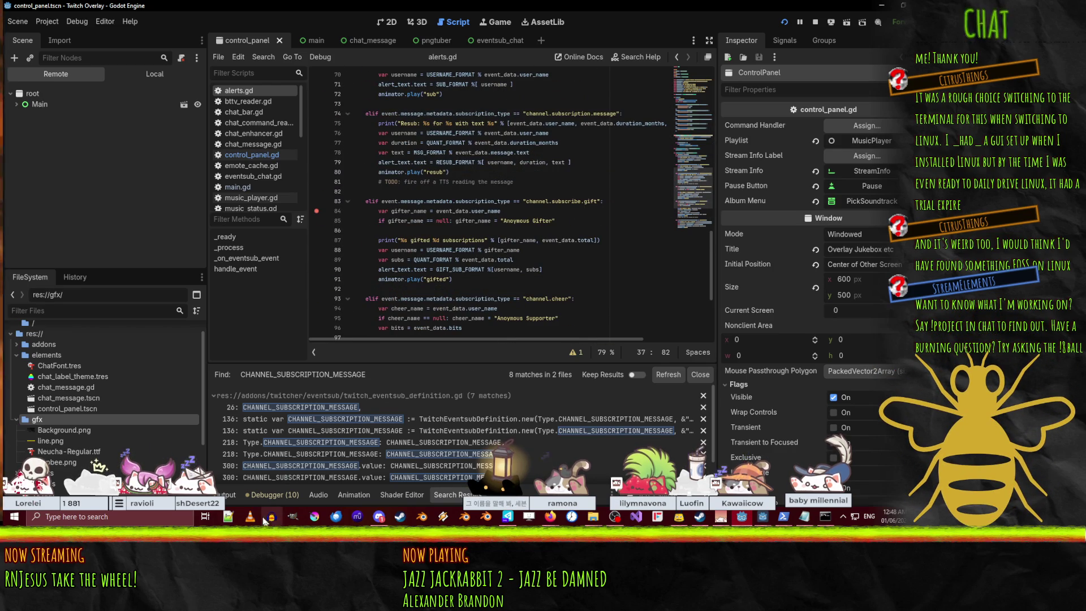
Check the output log for the test raid and new subscriber, then switch to the Twitch CLI docs
{"action": "left_click", "coordinate": [233, 497]}
{"action": "scroll", "coordinate": [363, 458], "scroll_direction": "up", "scroll_amount": 3}
{"action": "scroll", "coordinate": [358, 455], "scroll_direction": "down", "scroll_amount": 3}
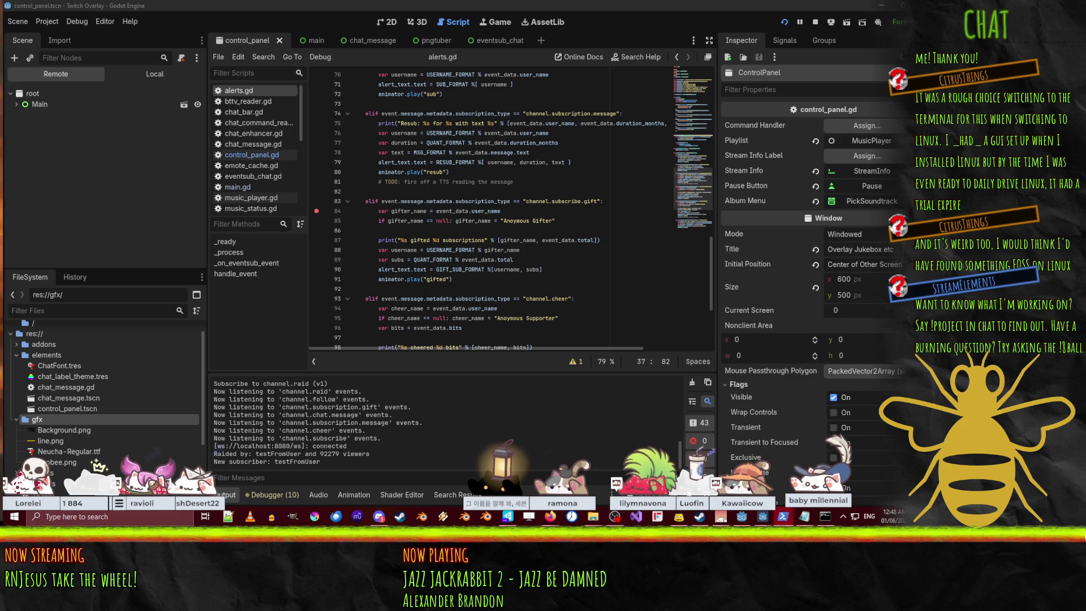
{"action": "key", "text": "alt+Tab"}
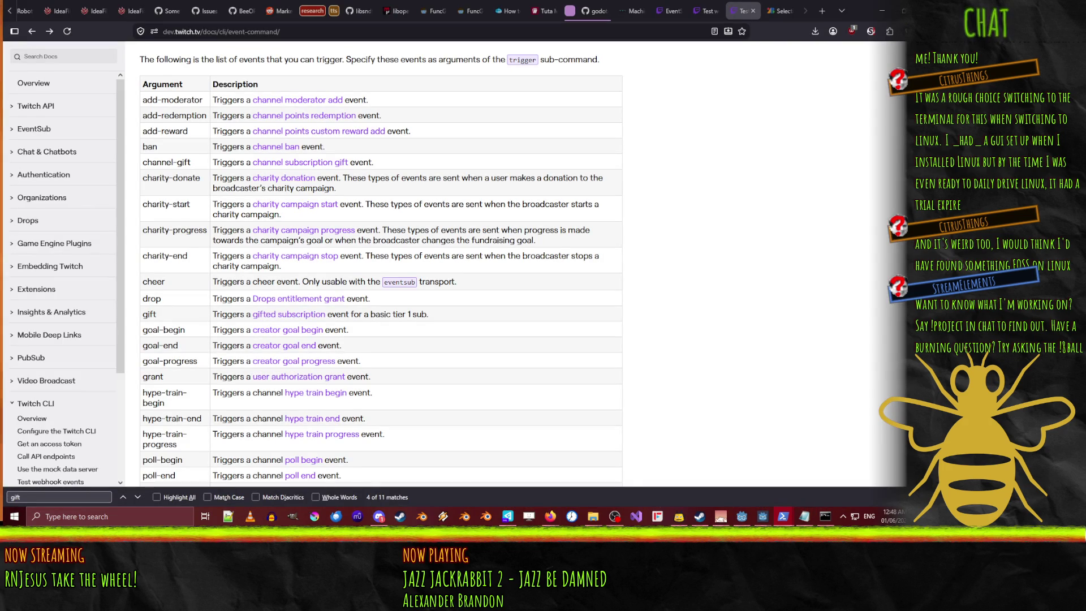
{"action": "scroll", "coordinate": [532, 354], "scroll_direction": "down", "scroll_amount": 5}
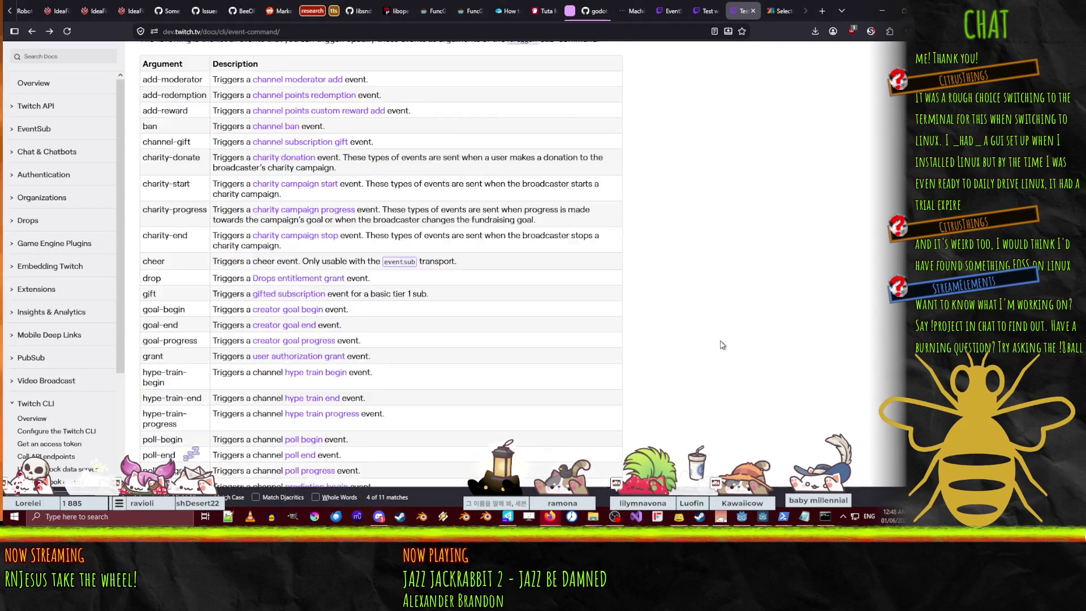
{"action": "scroll", "coordinate": [521, 352], "scroll_direction": "down", "scroll_amount": 3}
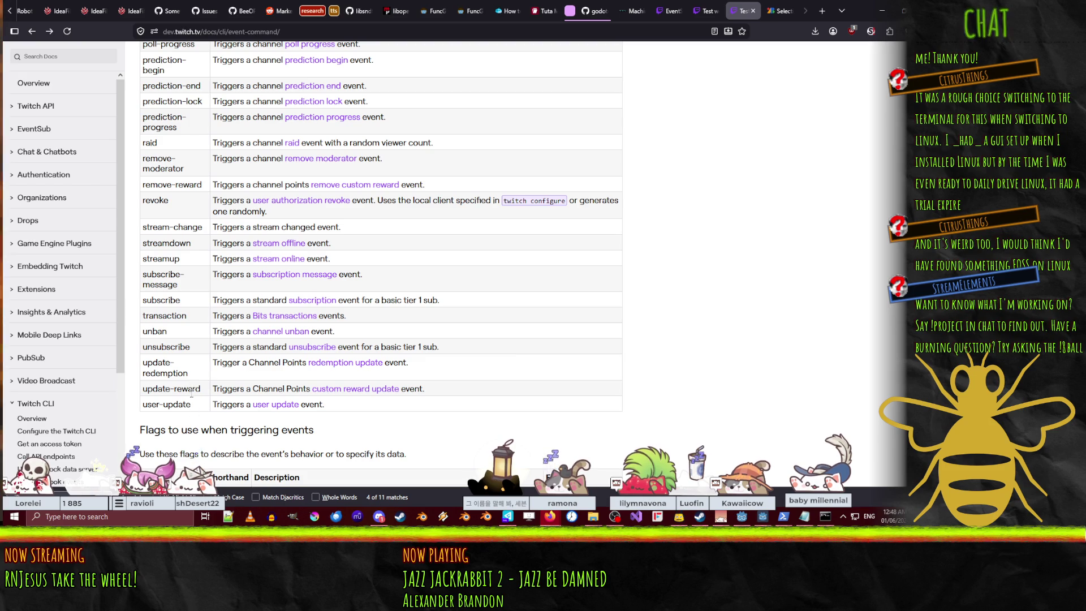
{"action": "key", "text": "F5"}
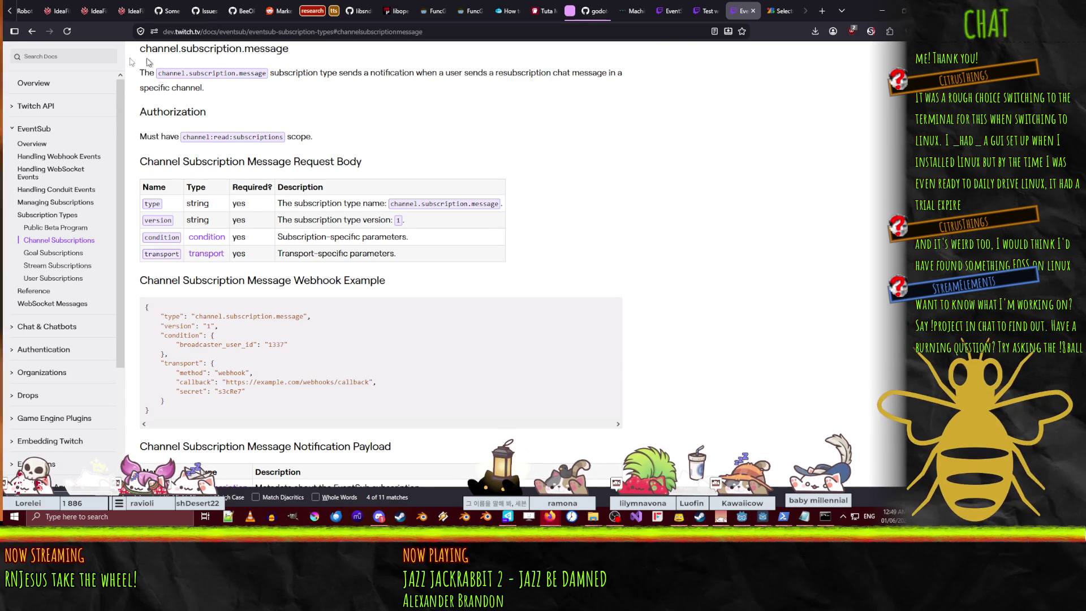
{"action": "left_click", "coordinate": [32, 31]}
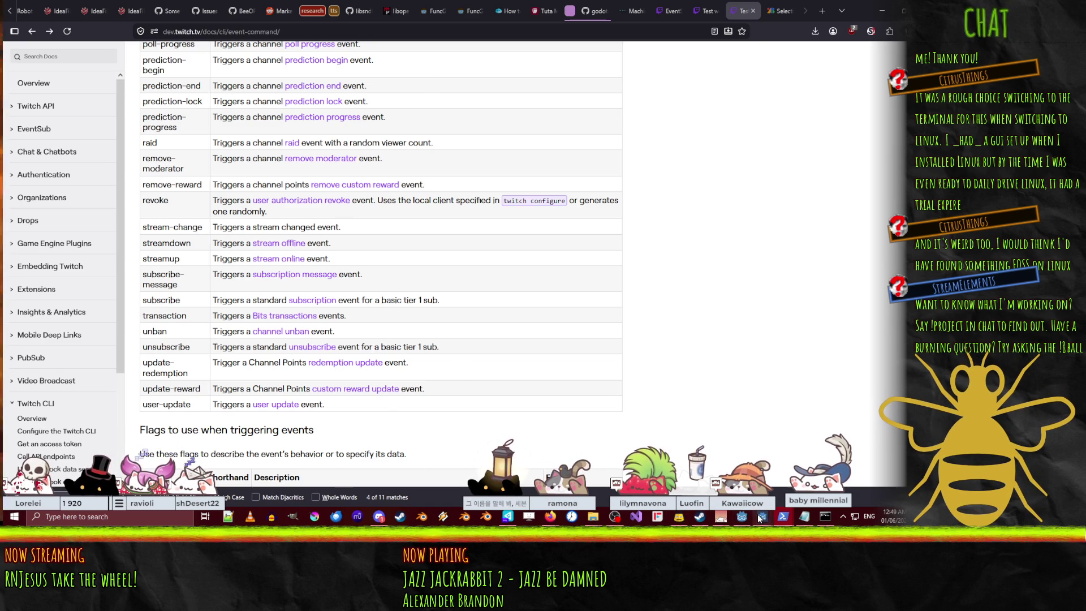
{"action": "mouse_move", "coordinate": [761, 516]}
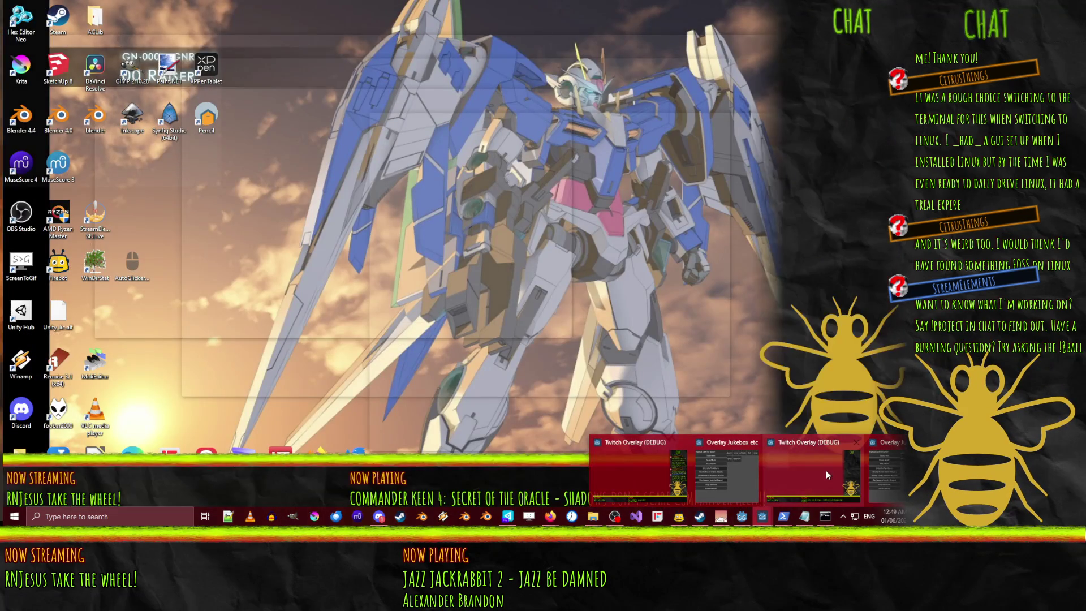
Look at the running Twitch Overlay (DEBUG) window, then return to the Godot editor listing the resub alerts
{"action": "left_click", "coordinate": [825, 470]}
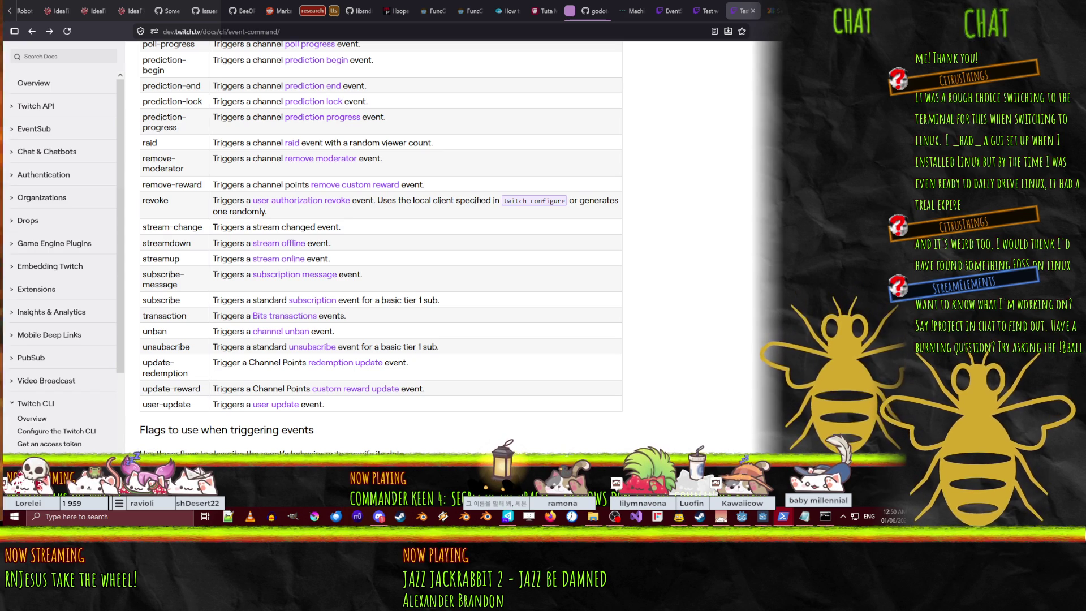
{"action": "key", "text": "alt+Tab"}
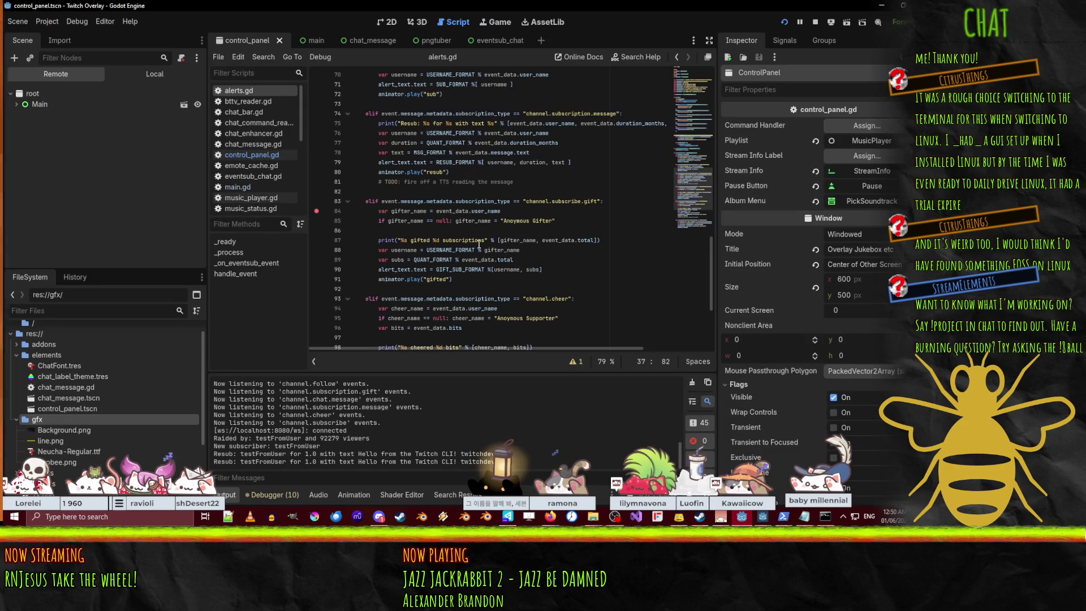
Set a breakpoint at the start of handle_event and send a test event to pause there
{"action": "scroll", "coordinate": [479, 244], "scroll_direction": "up", "scroll_amount": 1}
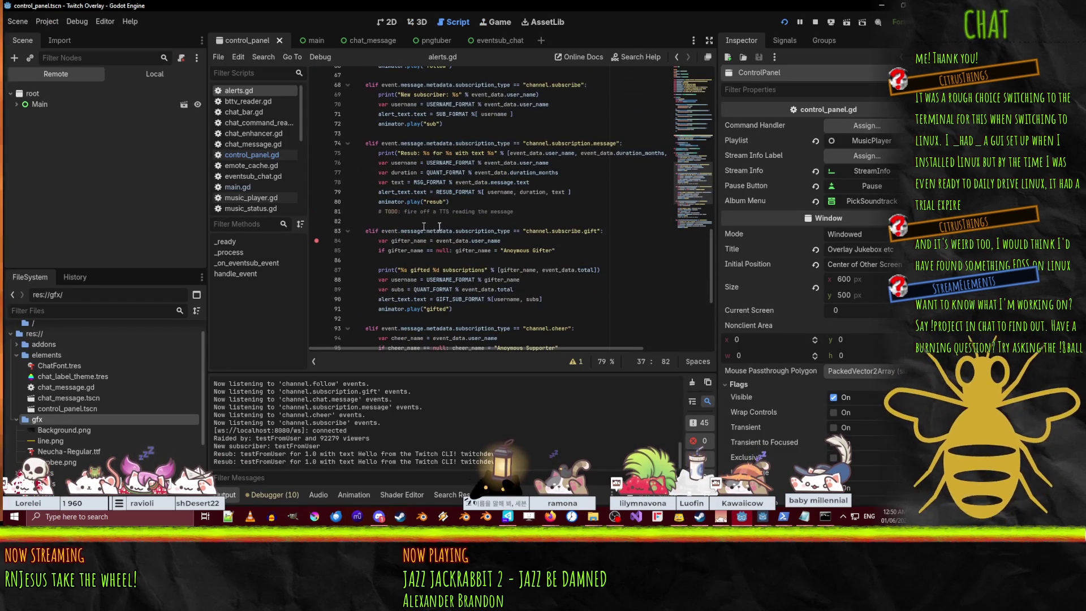
{"action": "left_click", "coordinate": [387, 227]}
{"action": "left_click", "coordinate": [550, 270]}
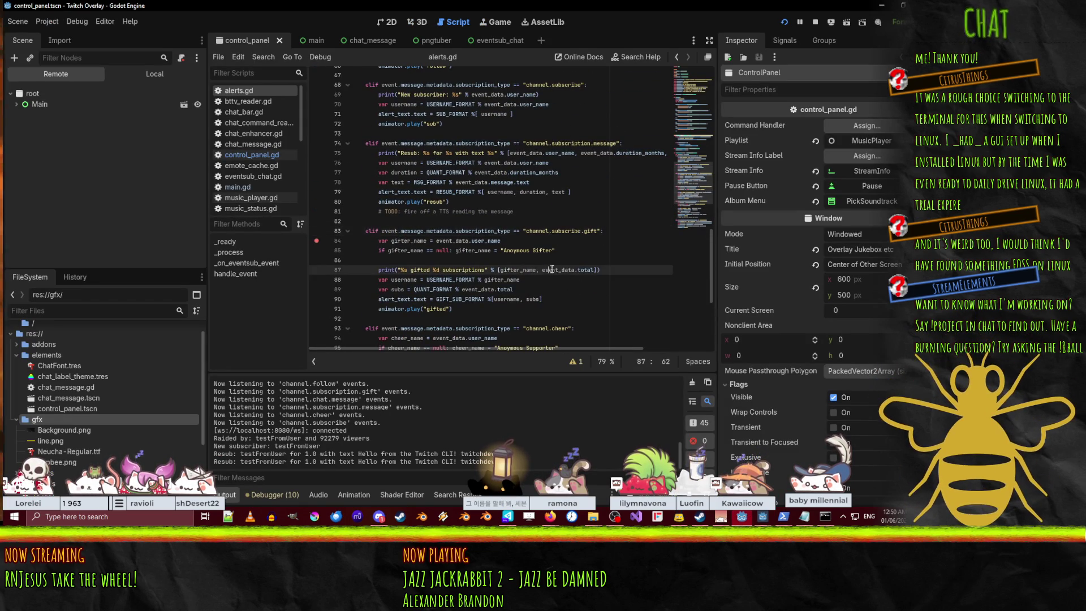
{"action": "scroll", "coordinate": [588, 271], "scroll_direction": "up", "scroll_amount": 4}
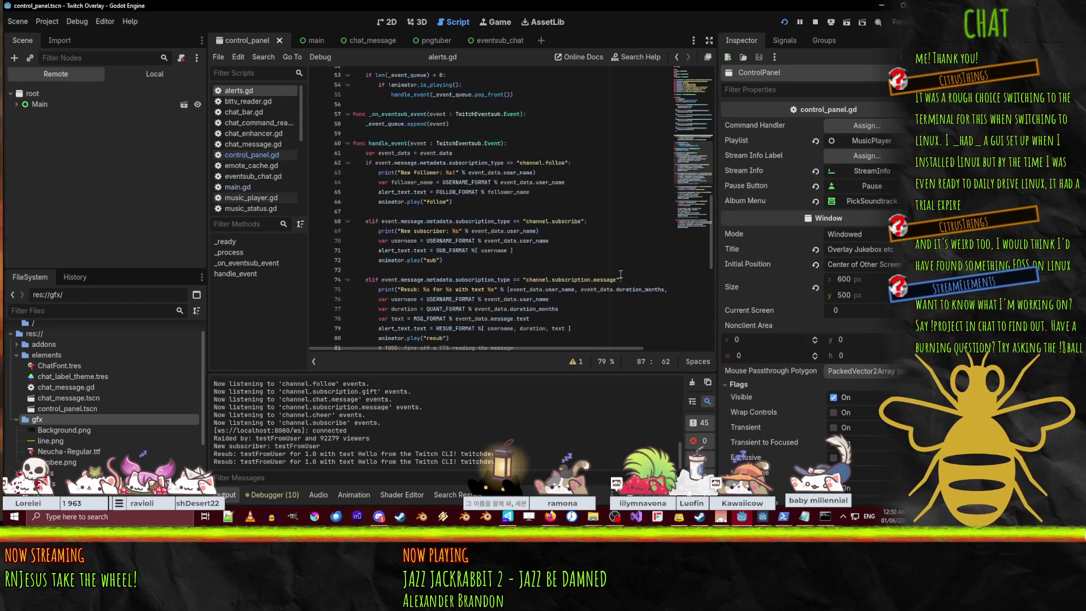
{"action": "scroll", "coordinate": [621, 273], "scroll_direction": "up", "scroll_amount": 2}
{"action": "left_click", "coordinate": [317, 191]}
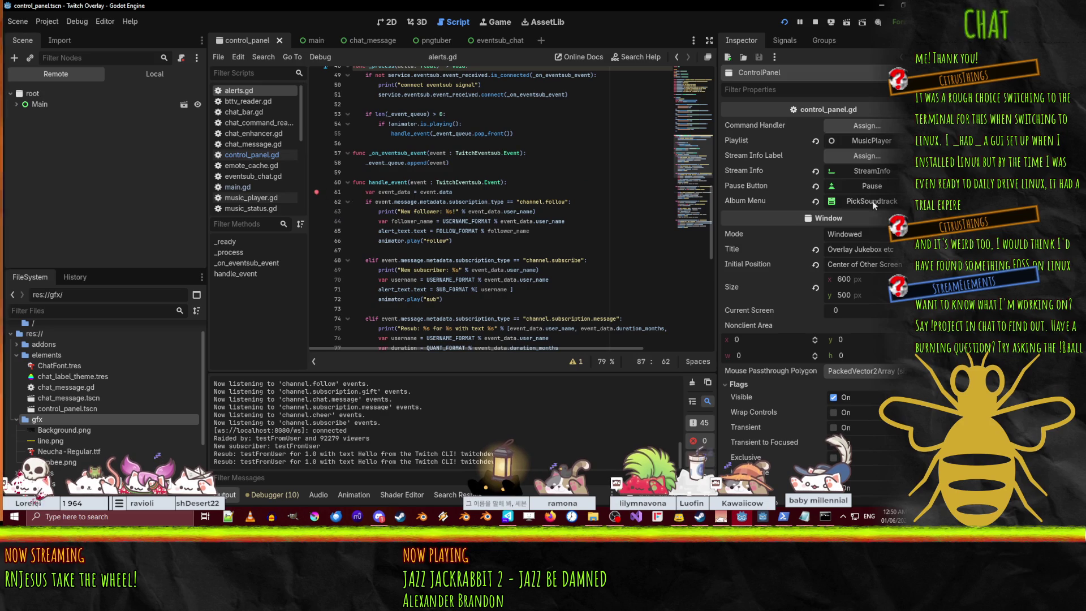
{"action": "key", "text": "alt+Tab"}
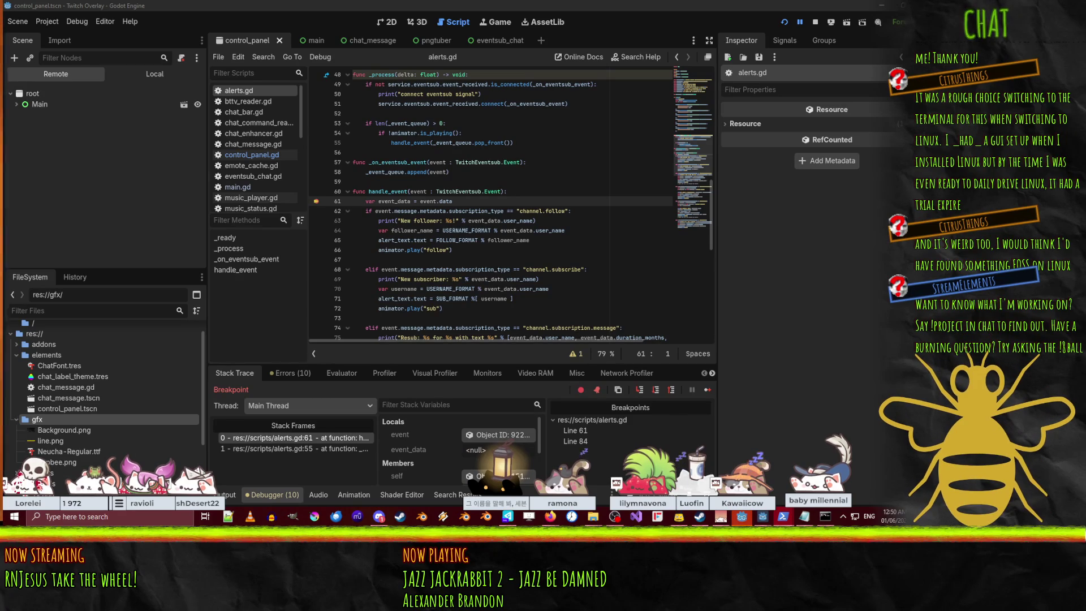
{"action": "left_click", "coordinate": [510, 211]}
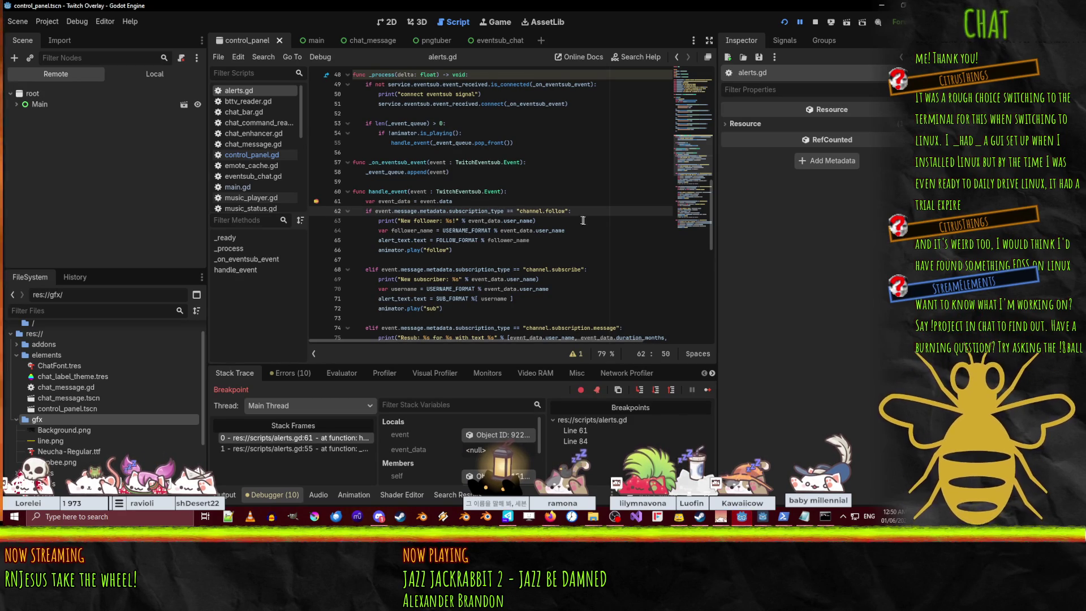
Step the debugger and copy the incoming event's subscription type from the Inspector
{"action": "scroll", "coordinate": [509, 213], "scroll_direction": "down", "scroll_amount": 2}
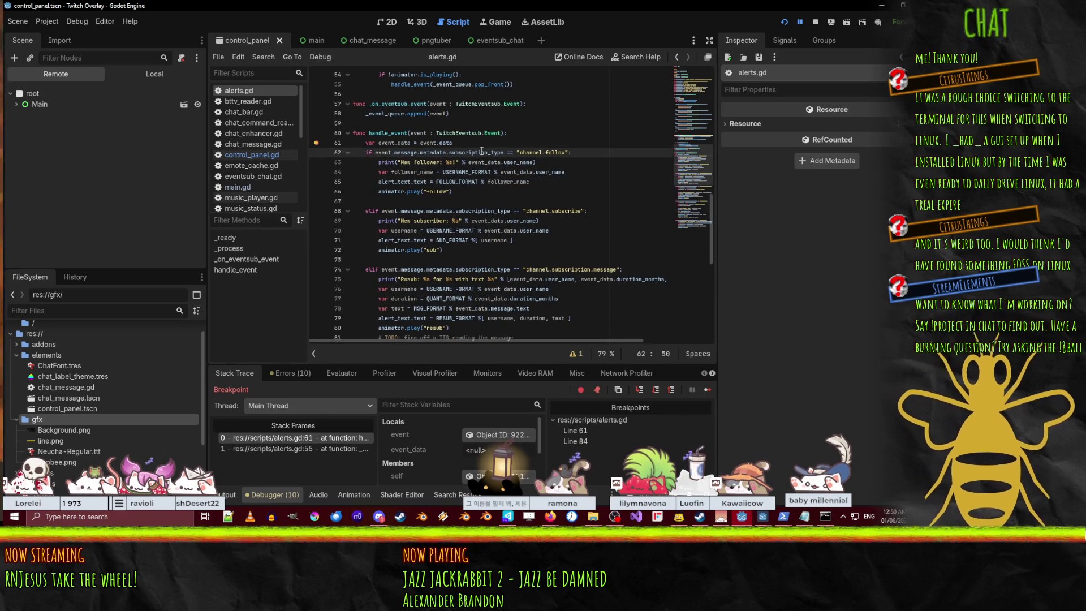
{"action": "mouse_move", "coordinate": [482, 151]}
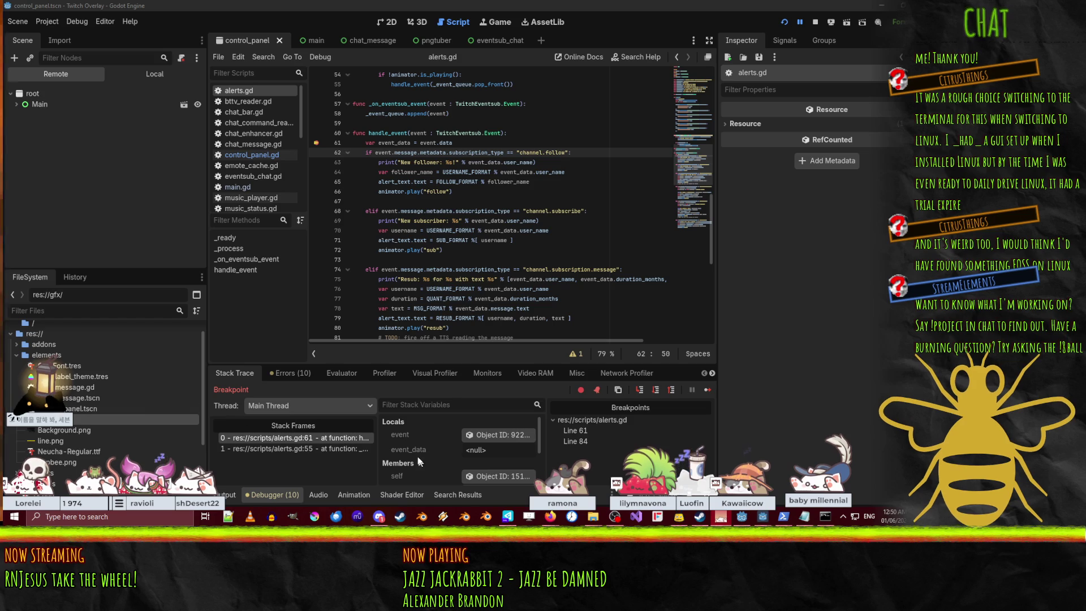
{"action": "left_click", "coordinate": [654, 391]}
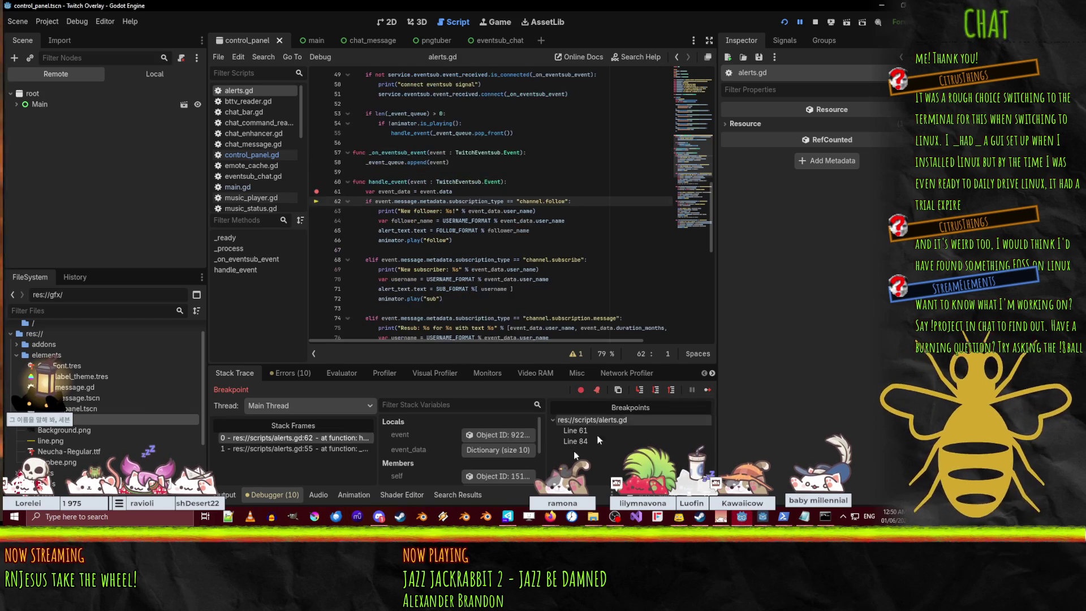
{"action": "left_click", "coordinate": [497, 436]}
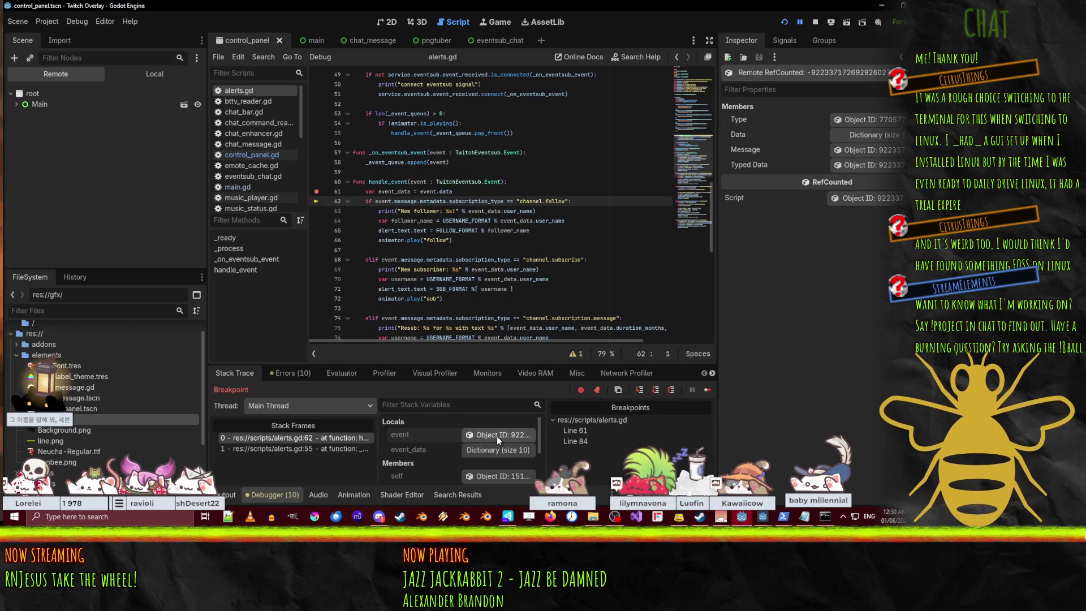
{"action": "left_click", "coordinate": [890, 122]}
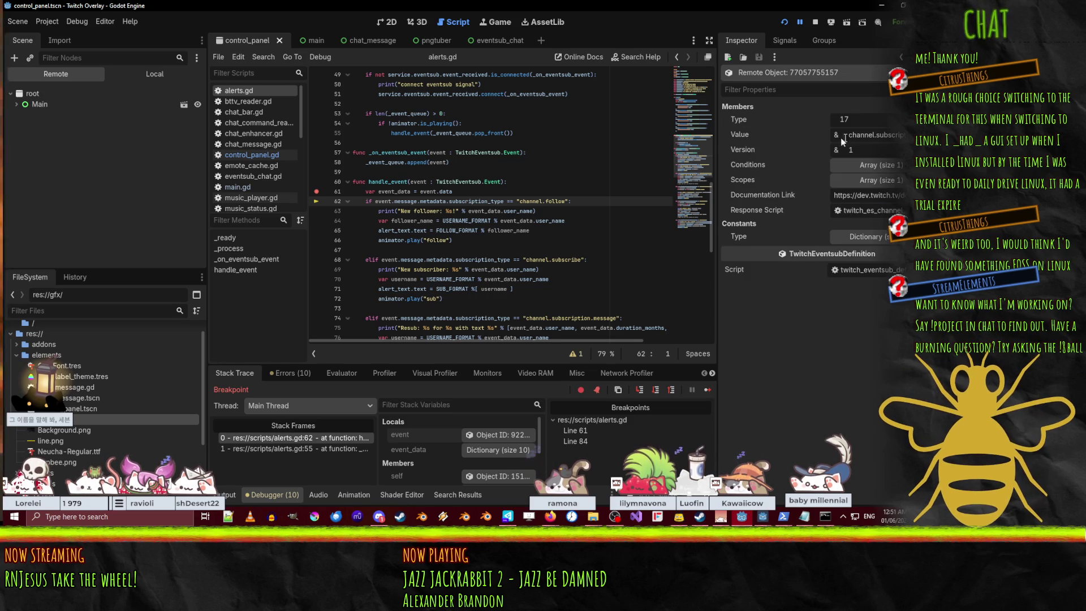
{"action": "left_click_drag", "start_coordinate": [849, 136], "coordinate": [892, 136]}
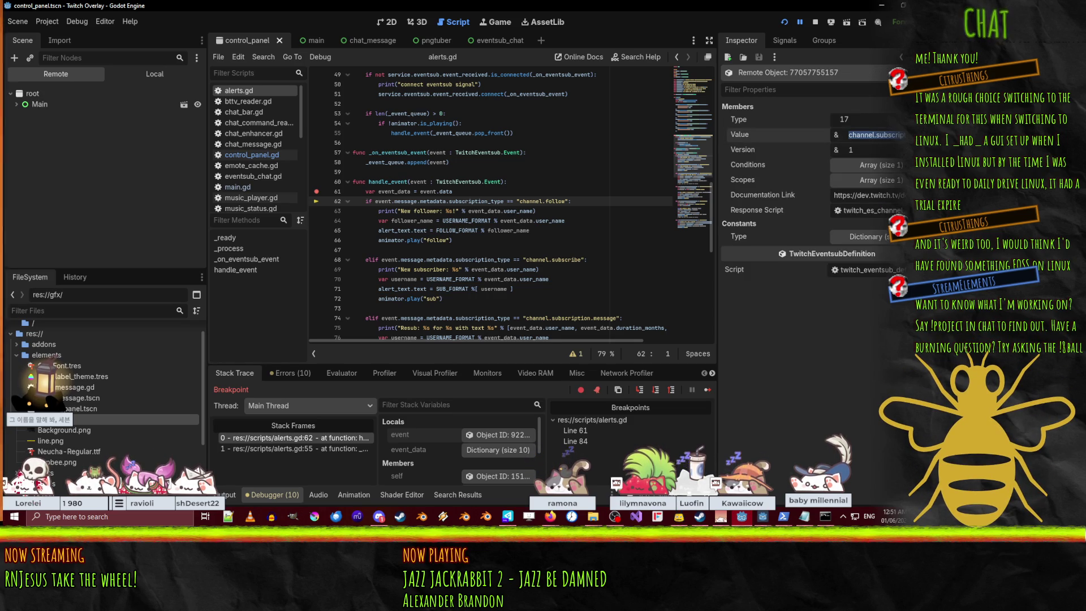
Paste channel.subscription.gift into line 83's type check and restart the overlay
{"action": "scroll", "coordinate": [431, 221], "scroll_direction": "down", "scroll_amount": 6}
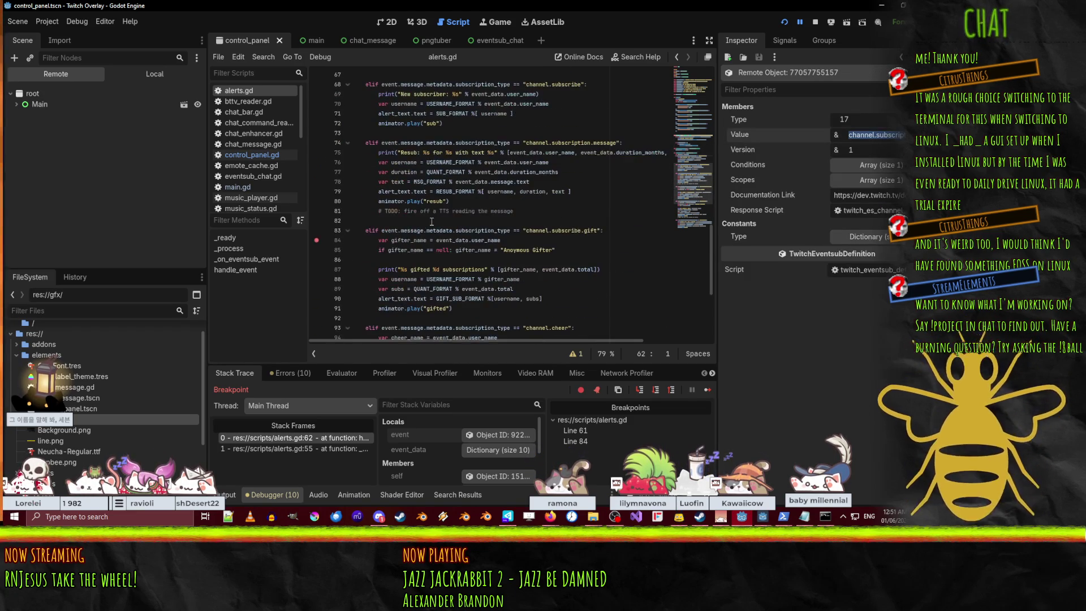
{"action": "scroll", "coordinate": [519, 236], "scroll_direction": "down", "scroll_amount": 4}
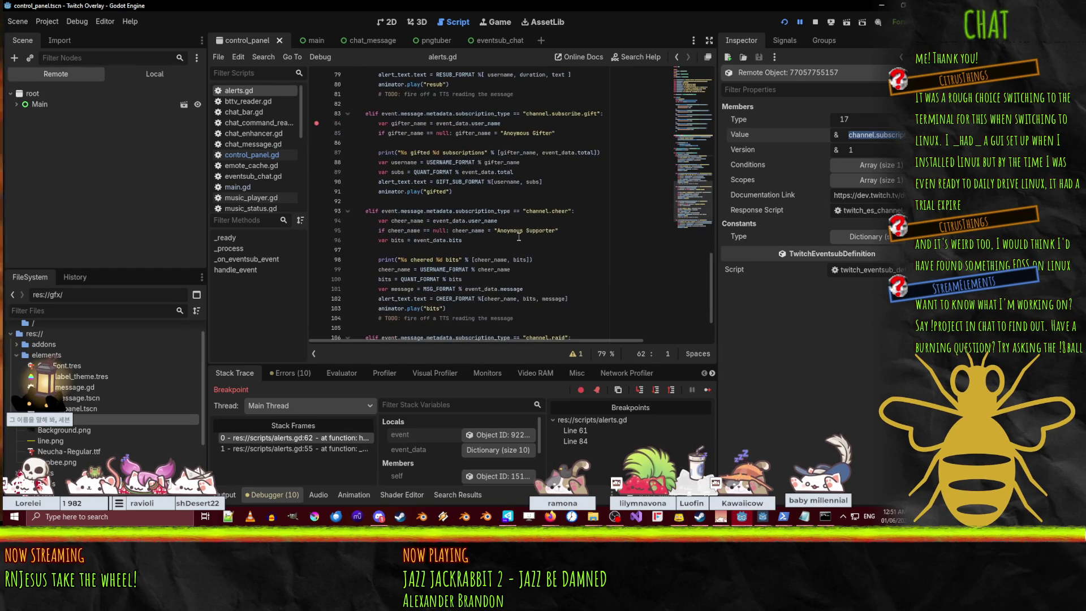
{"action": "left_click", "coordinate": [527, 113]}
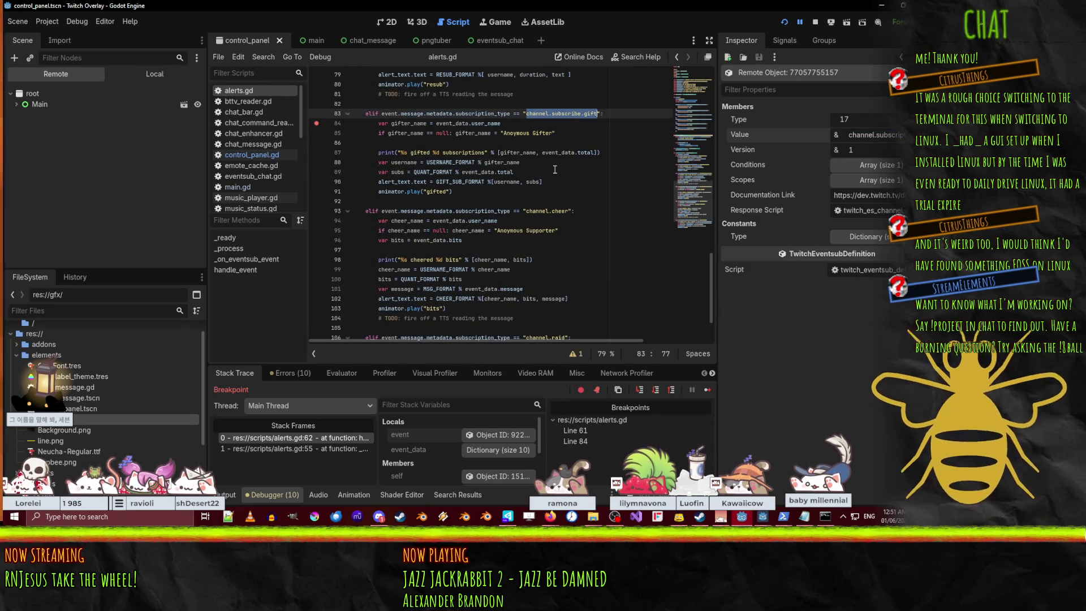
{"action": "type", "text": "channel.subscription.gift"}
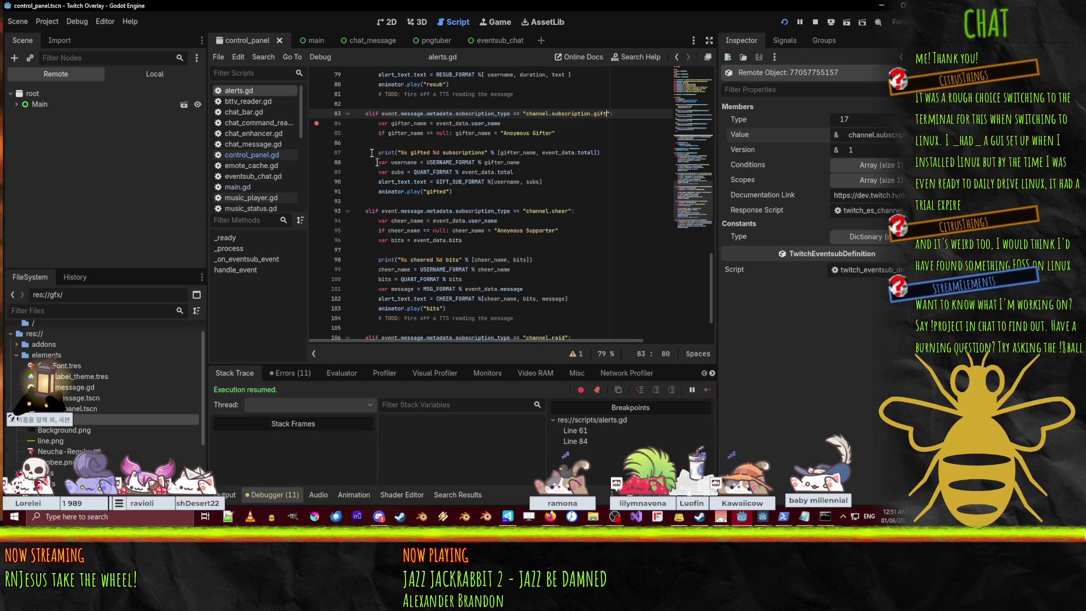
{"action": "scroll", "coordinate": [468, 184], "scroll_direction": "up", "scroll_amount": 10}
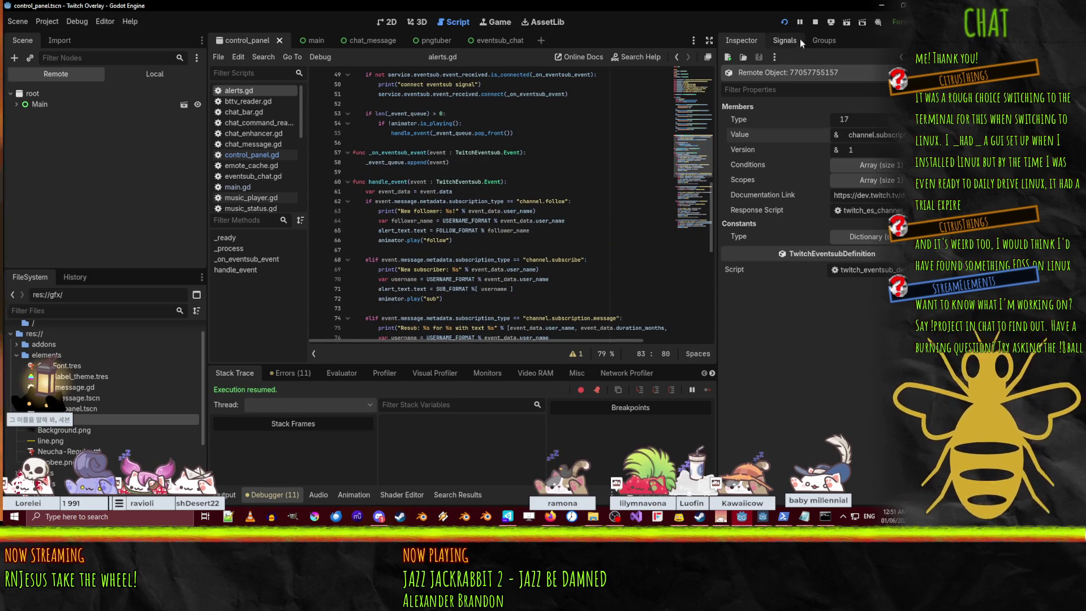
{"action": "left_click", "coordinate": [783, 23]}
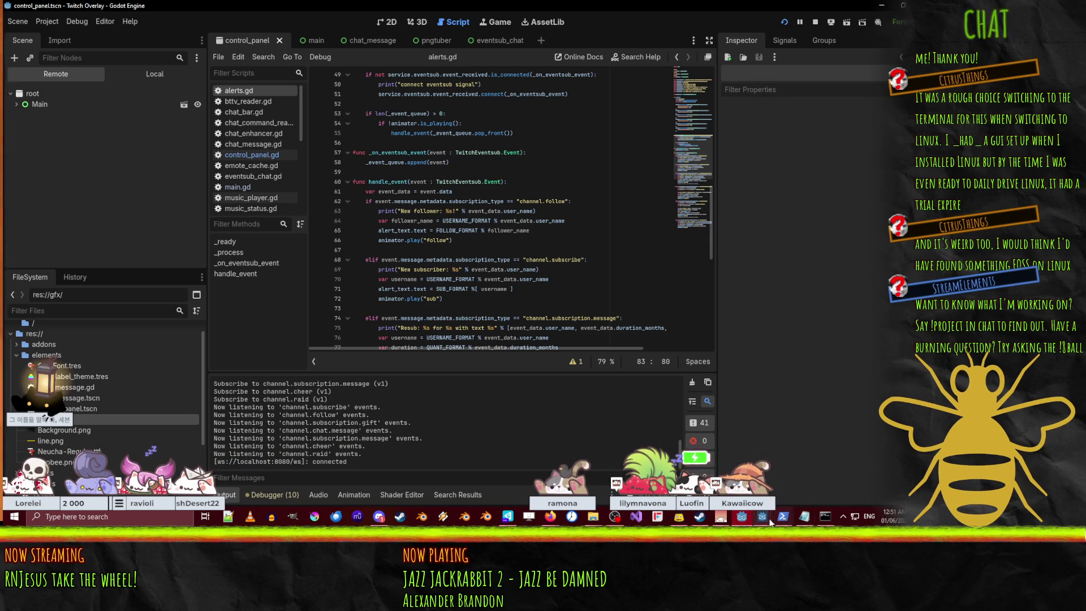
Check the overlay's test gift of 5 subs, then list Debugger errors showing animation 'gifted' not found
{"action": "mouse_move", "coordinate": [764, 517]}
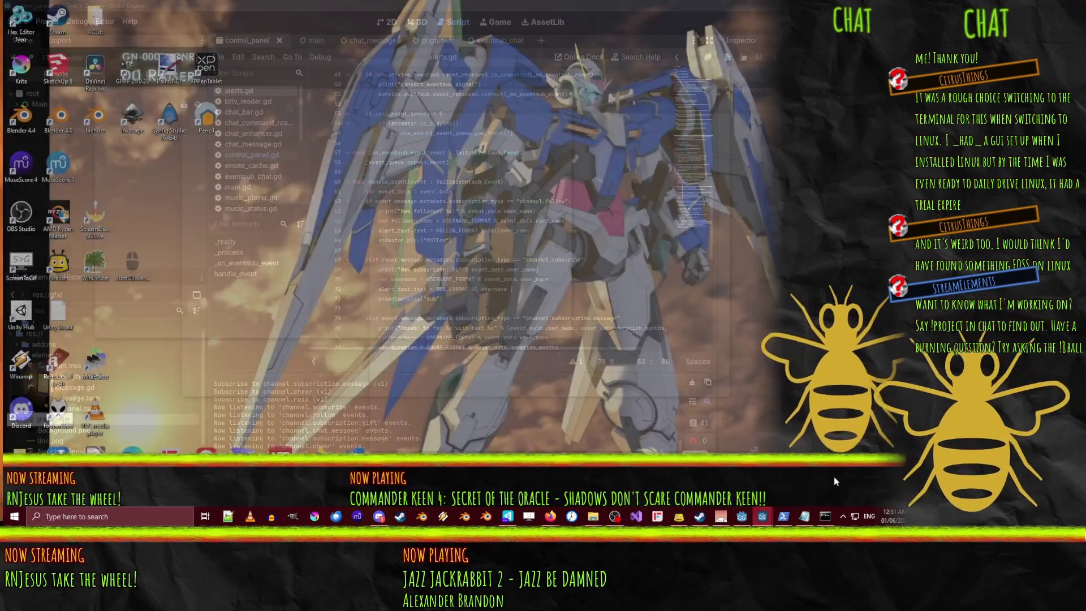
{"action": "left_click", "coordinate": [834, 477]}
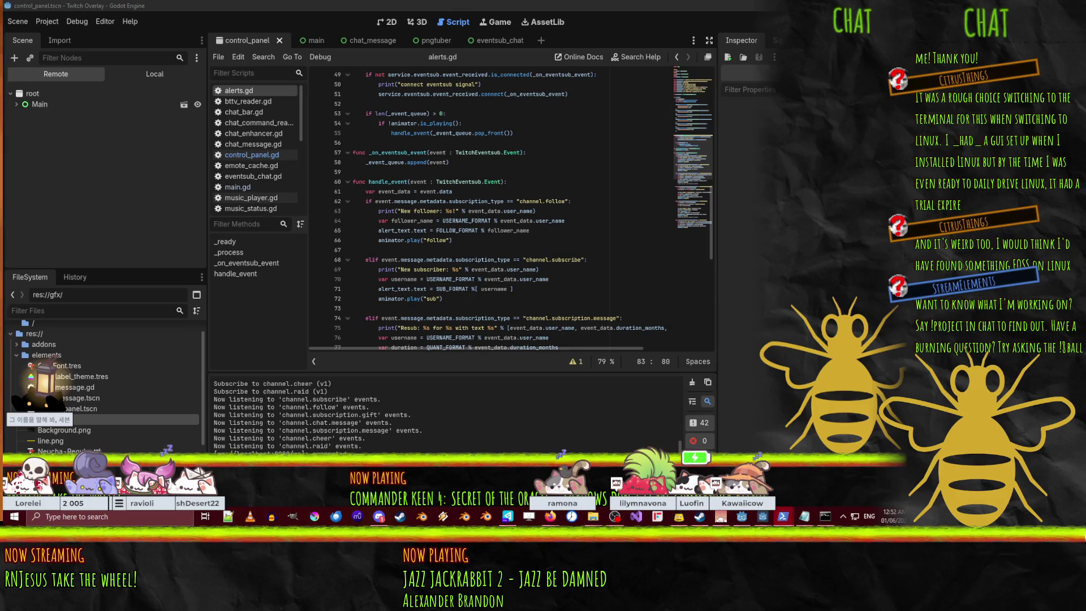
{"action": "left_click", "coordinate": [742, 517]}
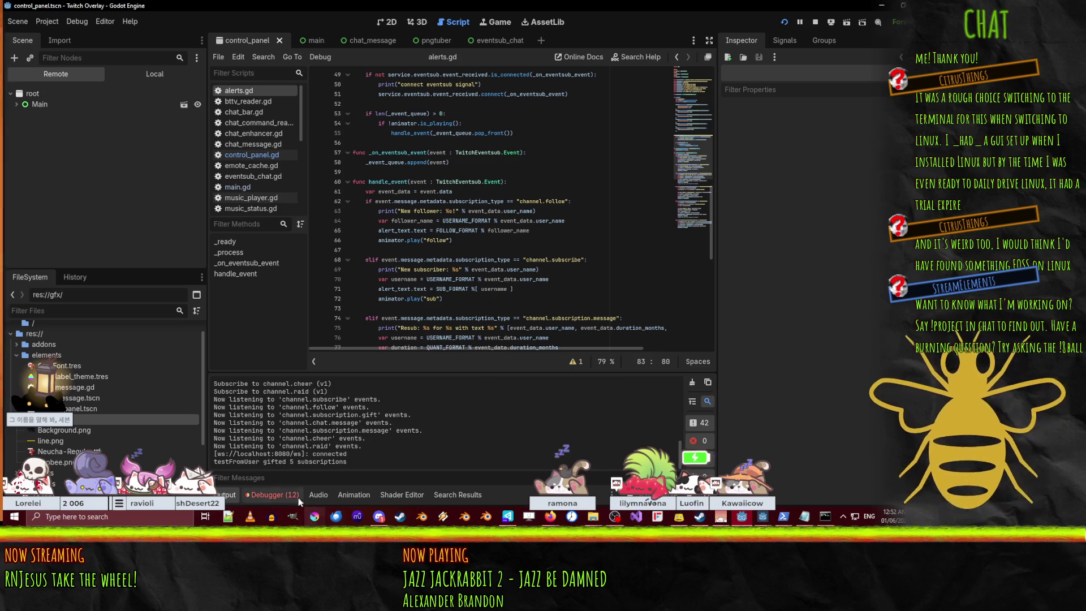
{"action": "left_click", "coordinate": [275, 494]}
{"action": "left_click", "coordinate": [280, 370]}
{"action": "scroll", "coordinate": [401, 476], "scroll_direction": "down", "scroll_amount": 5}
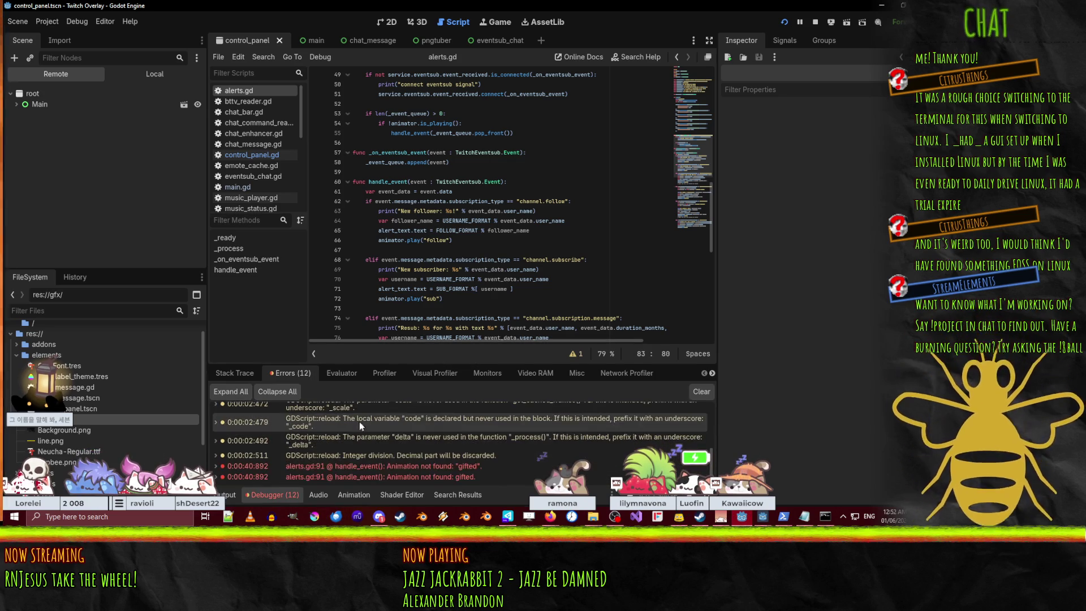
Change line 91's animation from 'gifted' to 'gift' and expand the remote Main node
{"action": "left_click", "coordinate": [400, 476]}
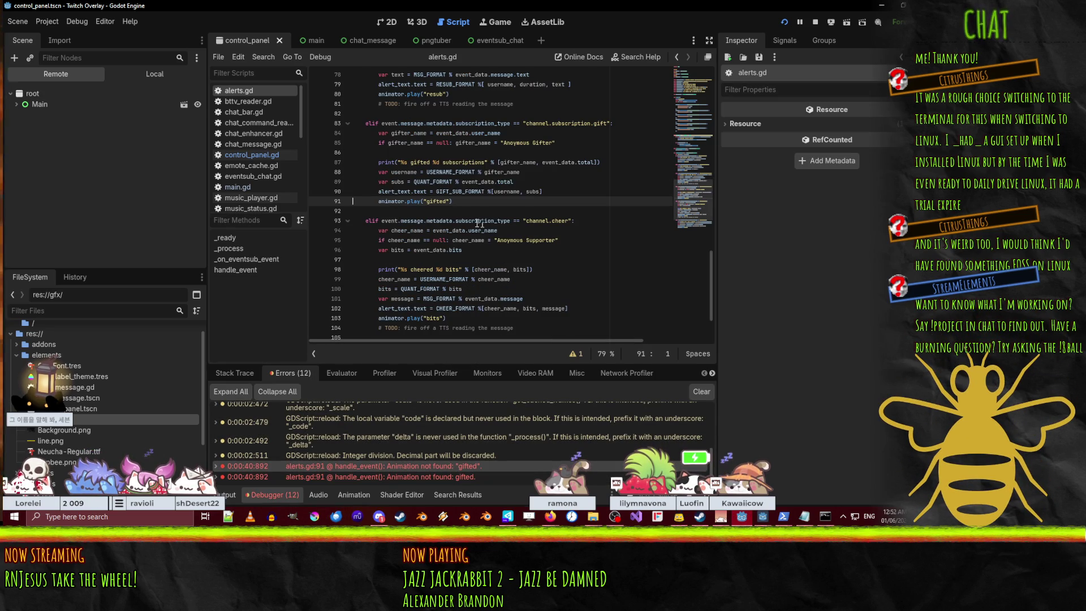
{"action": "key", "text": "Delete"}
{"action": "key", "text": "Delete"}
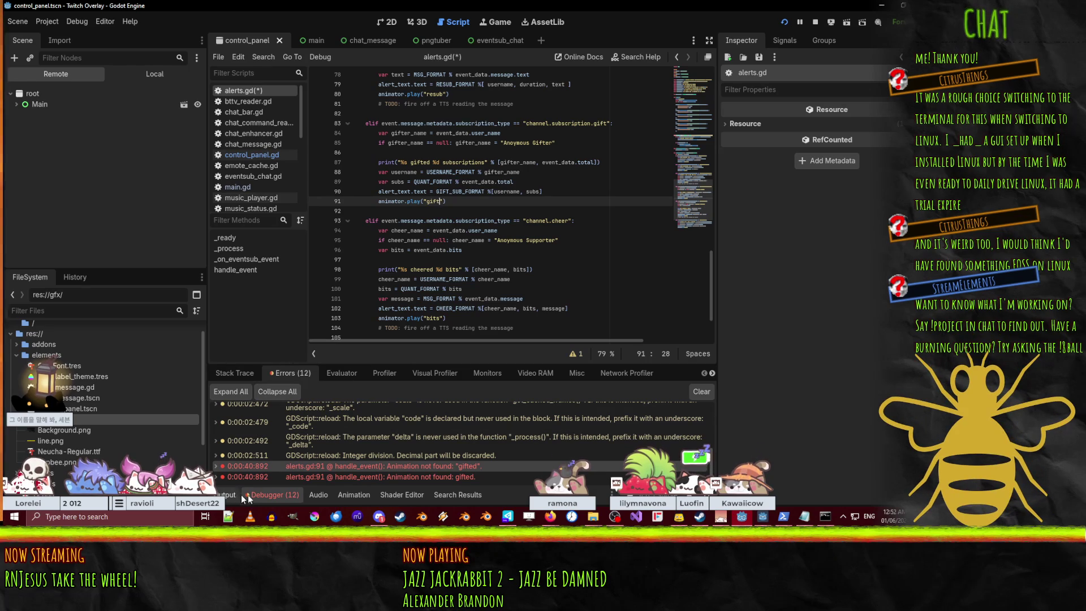
{"action": "left_click", "coordinate": [38, 105]}
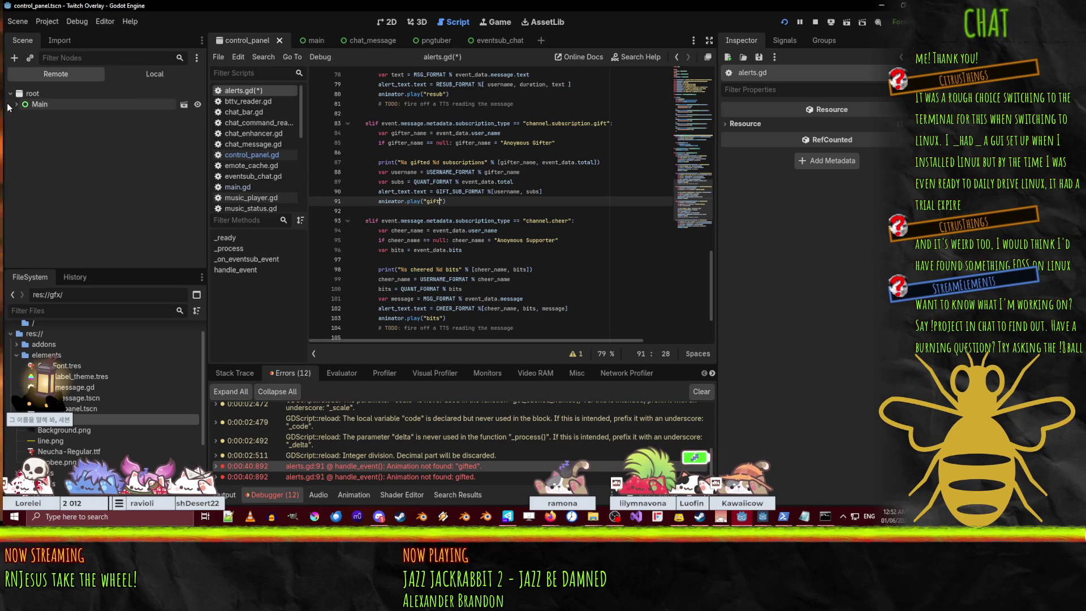
{"action": "left_click", "coordinate": [22, 116]}
{"action": "left_click", "coordinate": [22, 116]}
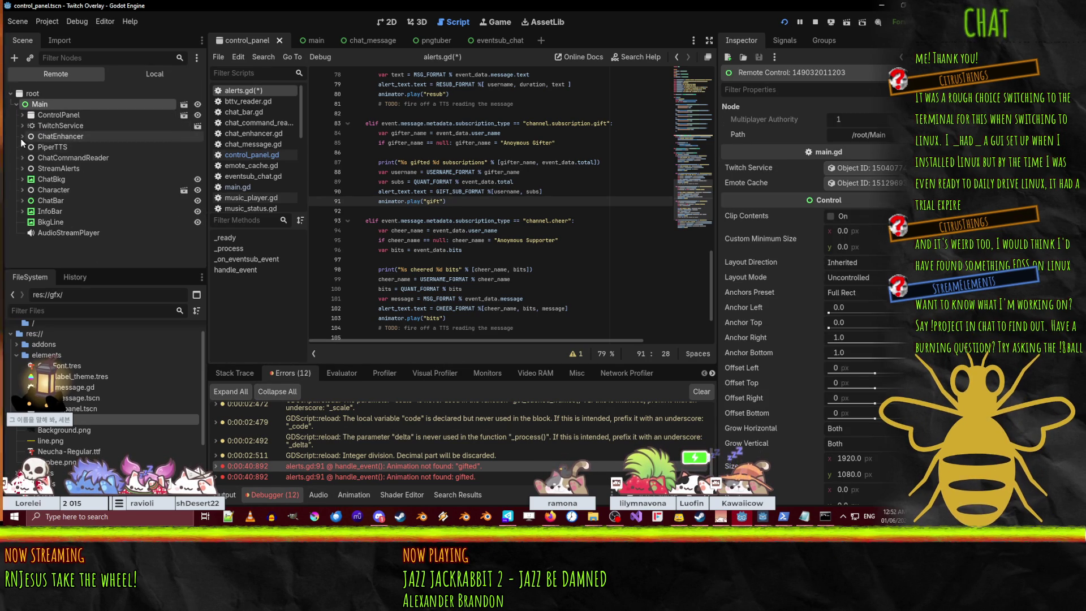
Inspect the remote StreamAlerts AnimationPlayer in the Animation panel, then stop the overlay
{"action": "left_click", "coordinate": [23, 168]}
{"action": "left_click", "coordinate": [28, 190]}
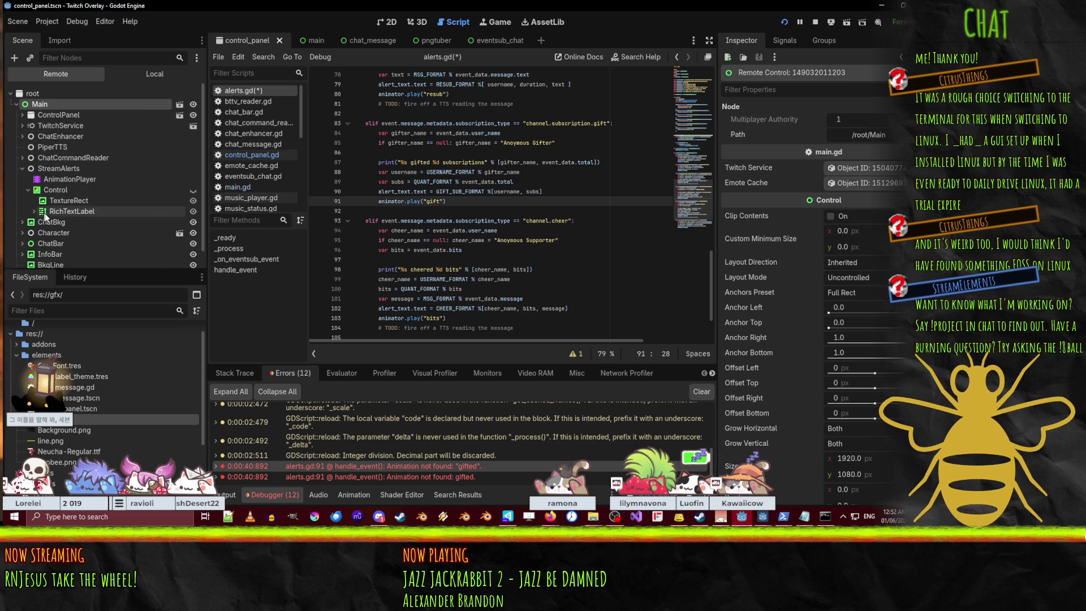
{"action": "left_click", "coordinate": [54, 179]}
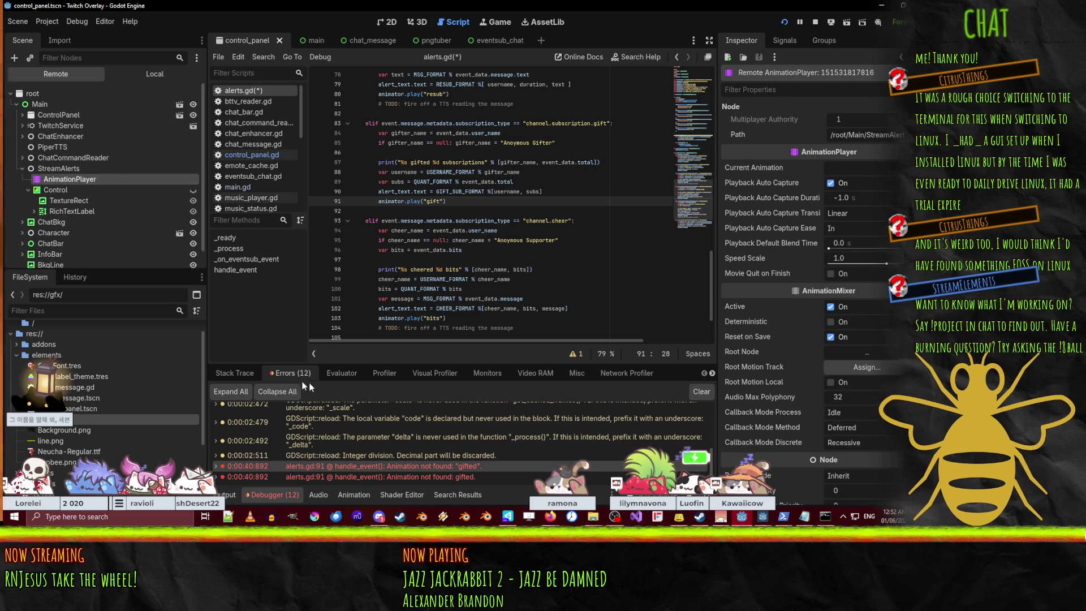
{"action": "left_click", "coordinate": [358, 494]}
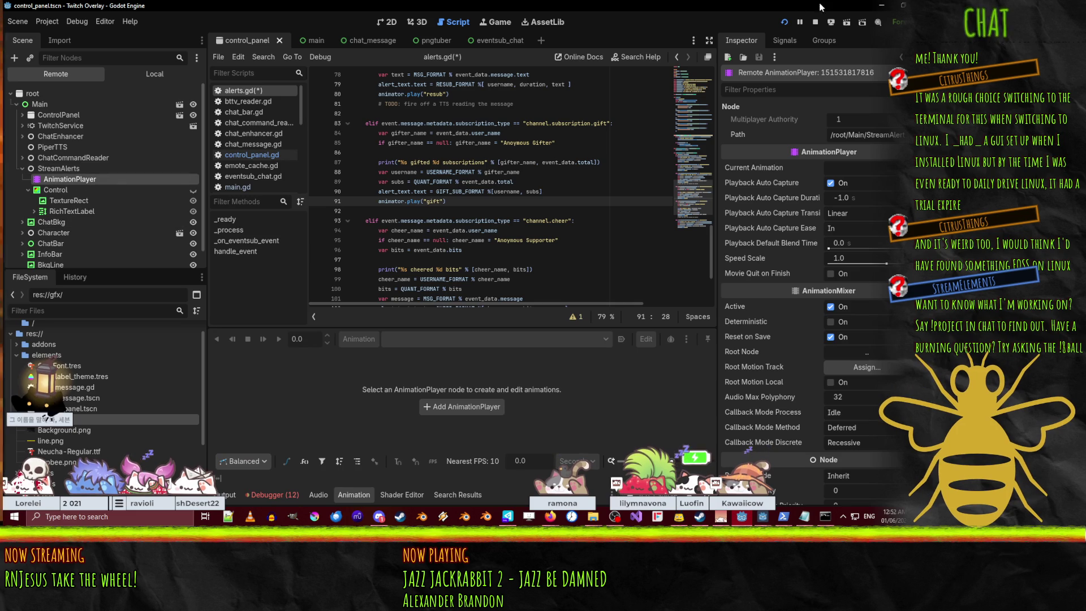
{"action": "left_click", "coordinate": [814, 20]}
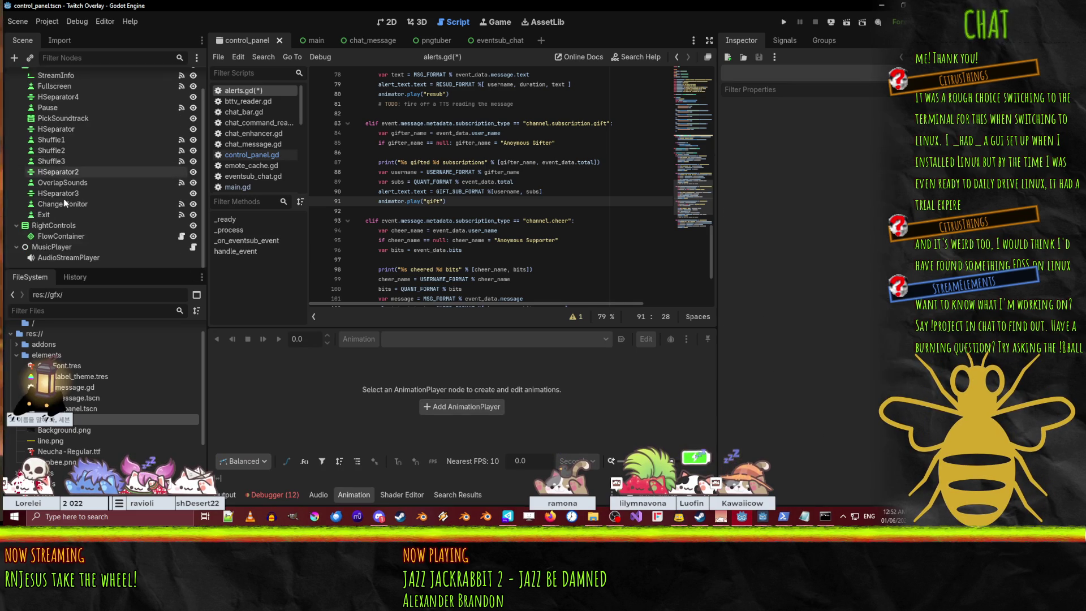
Switch to the main scene tab, check the animation list unchanged, and relaunch the overlay
{"action": "left_click", "coordinate": [309, 42]}
{"action": "left_click", "coordinate": [425, 337]}
{"action": "left_click", "coordinate": [425, 337]}
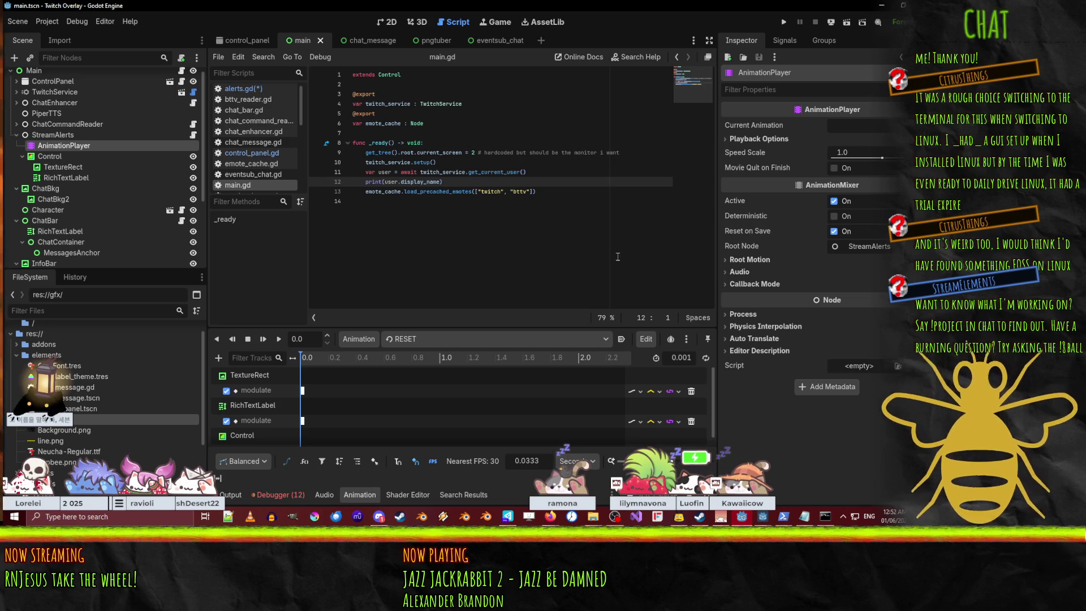
{"action": "left_click", "coordinate": [783, 22]}
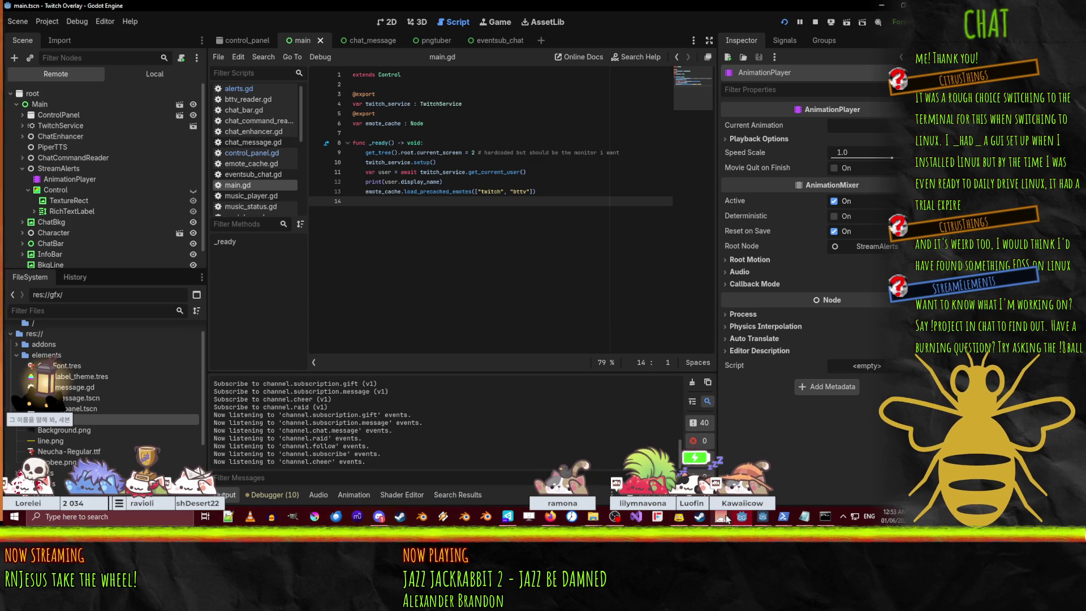
View the overlay's logged gift of 5 subs, stop the run with F8, and return to main.gd
{"action": "mouse_move", "coordinate": [772, 513]}
{"action": "left_click", "coordinate": [829, 481]}
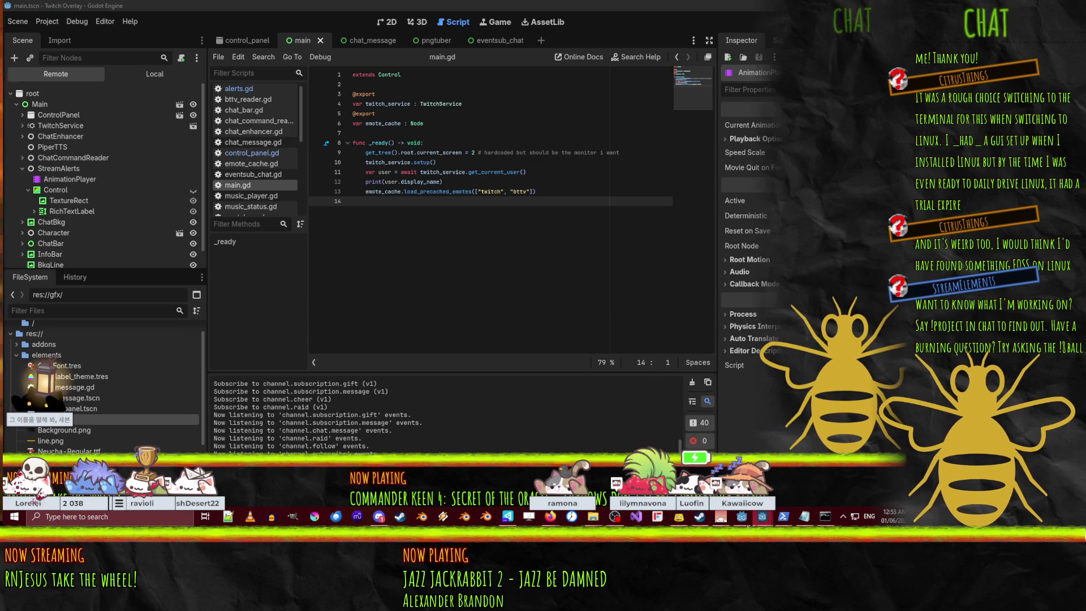
{"action": "left_click", "coordinate": [731, 519]}
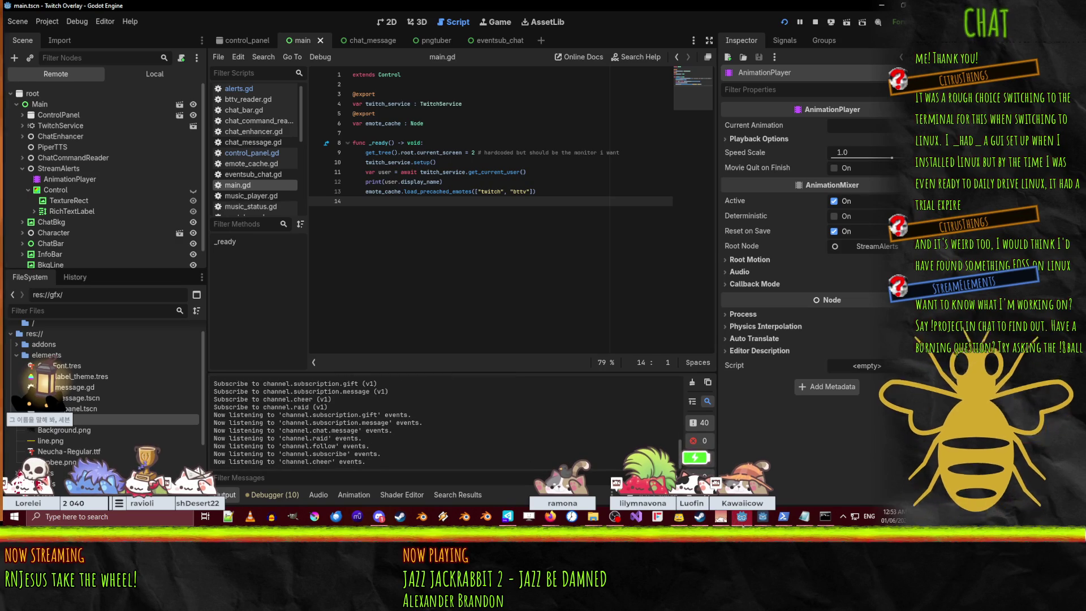
{"action": "mouse_move", "coordinate": [763, 516]}
{"action": "mouse_move", "coordinate": [812, 484]}
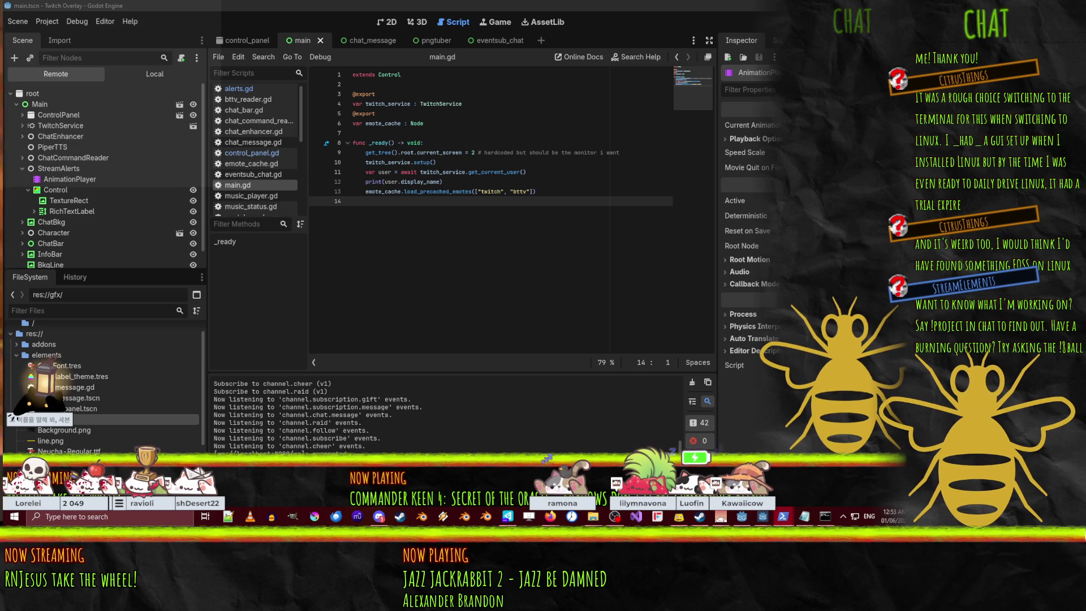
{"action": "key", "text": "F8"}
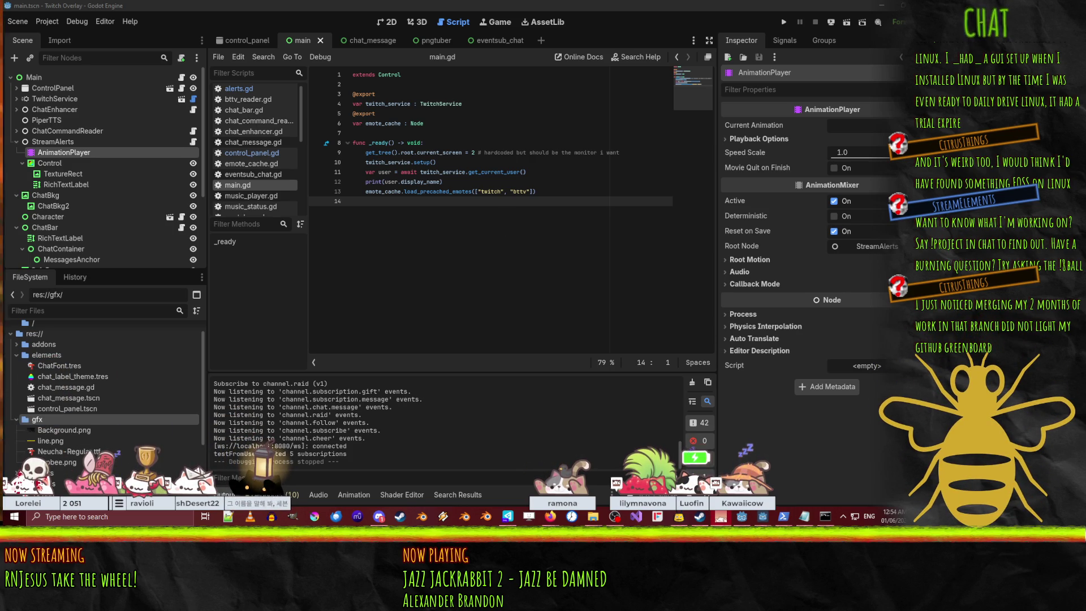
{"action": "left_click", "coordinate": [459, 191]}
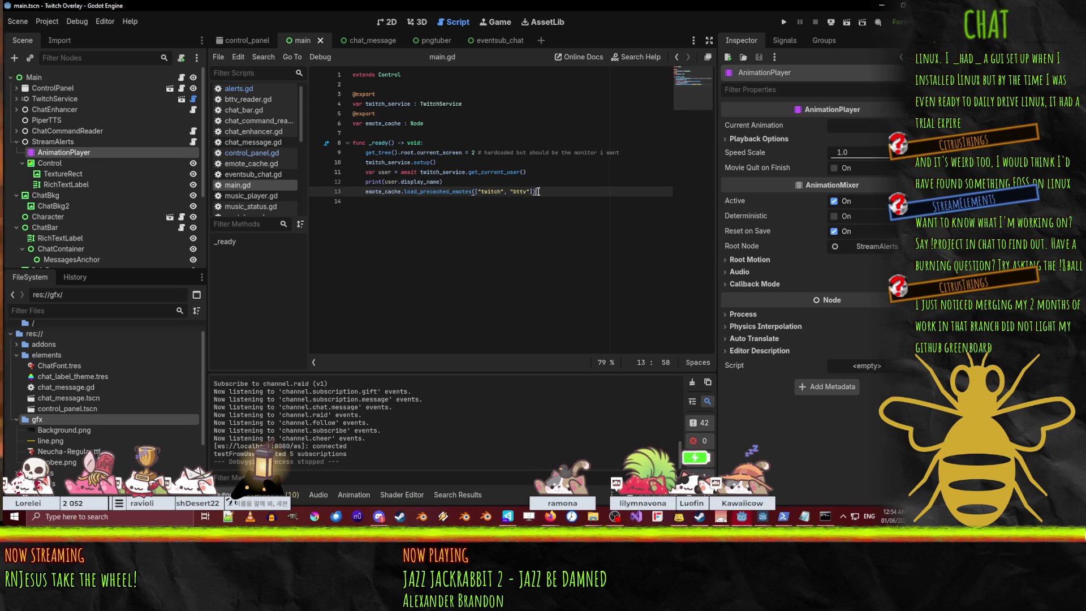
In the 2D view, revert the alert TextureRect's placeholder Texture to empty
{"action": "left_click", "coordinate": [385, 23]}
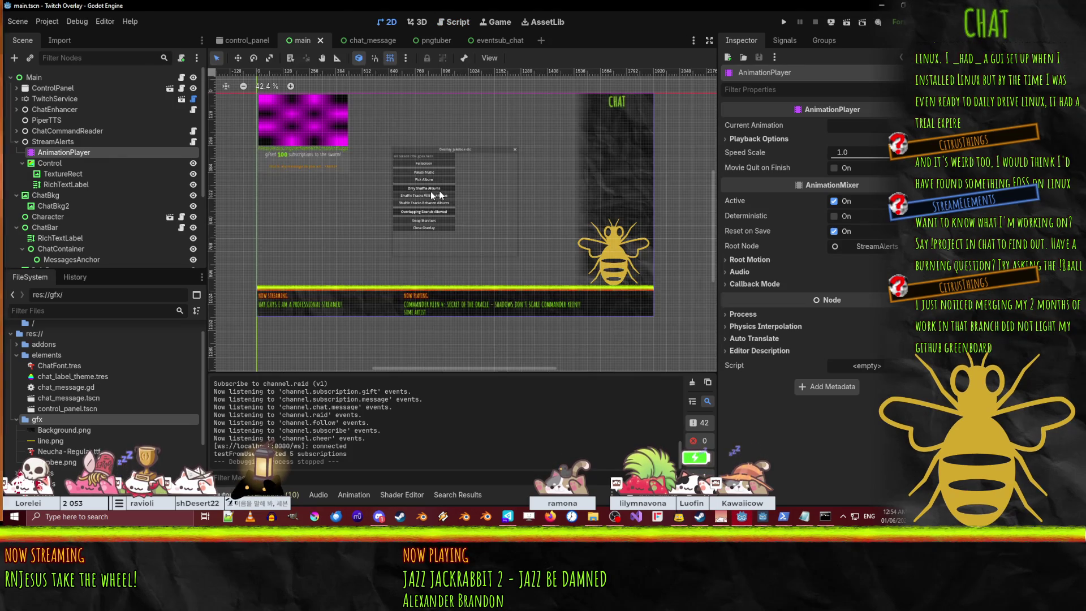
{"action": "left_click", "coordinate": [373, 146]}
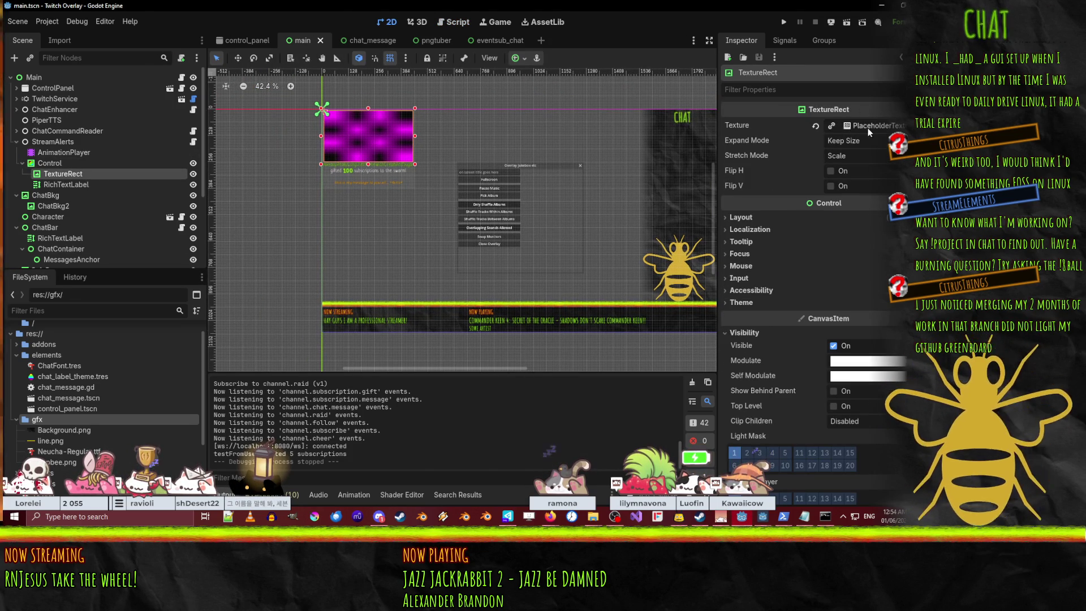
{"action": "left_click", "coordinate": [815, 126]}
{"action": "scroll", "coordinate": [412, 164], "scroll_direction": "up", "scroll_amount": 3}
Select the alert's Control container and pan to show the whole alert box
{"action": "left_click", "coordinate": [408, 203]}
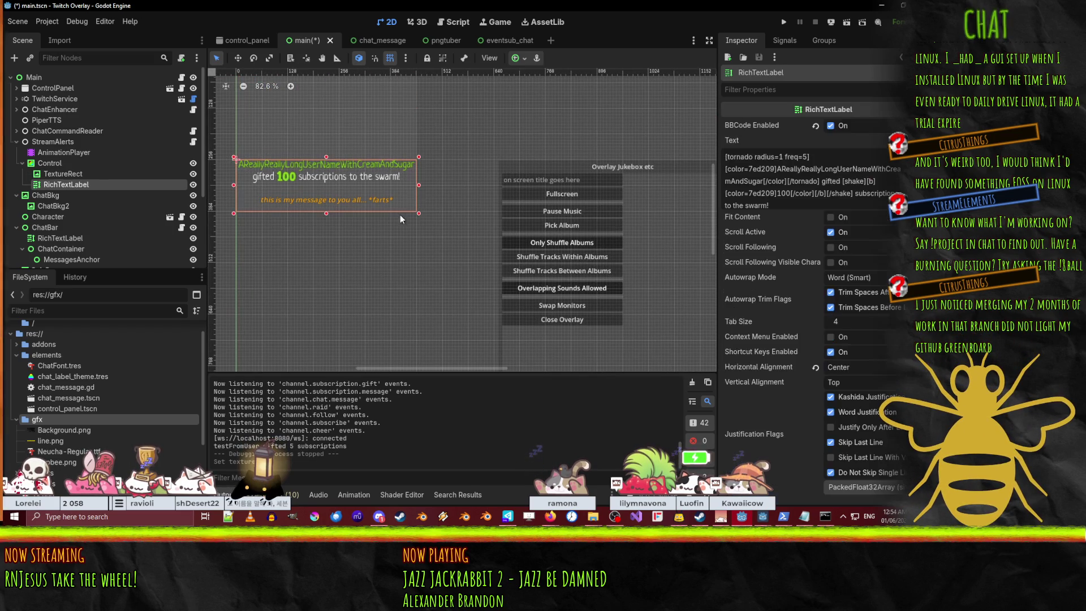
{"action": "left_click", "coordinate": [10, 163]}
{"action": "left_click", "coordinate": [33, 141]}
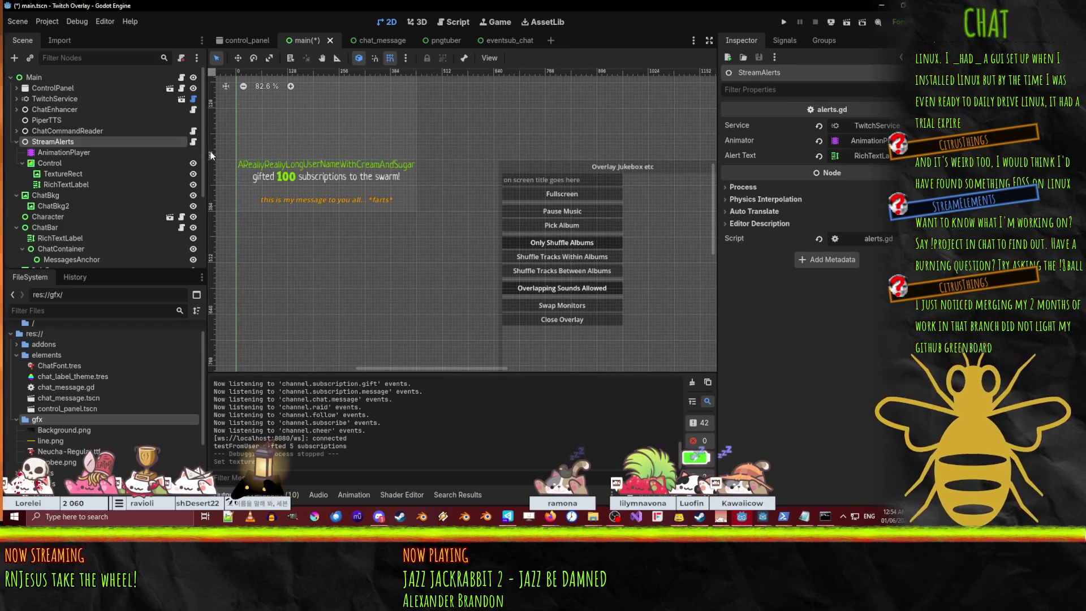
{"action": "left_click", "coordinate": [57, 152]}
{"action": "left_click", "coordinate": [50, 163]}
{"action": "scroll", "coordinate": [348, 221], "scroll_direction": "down", "scroll_amount": 2}
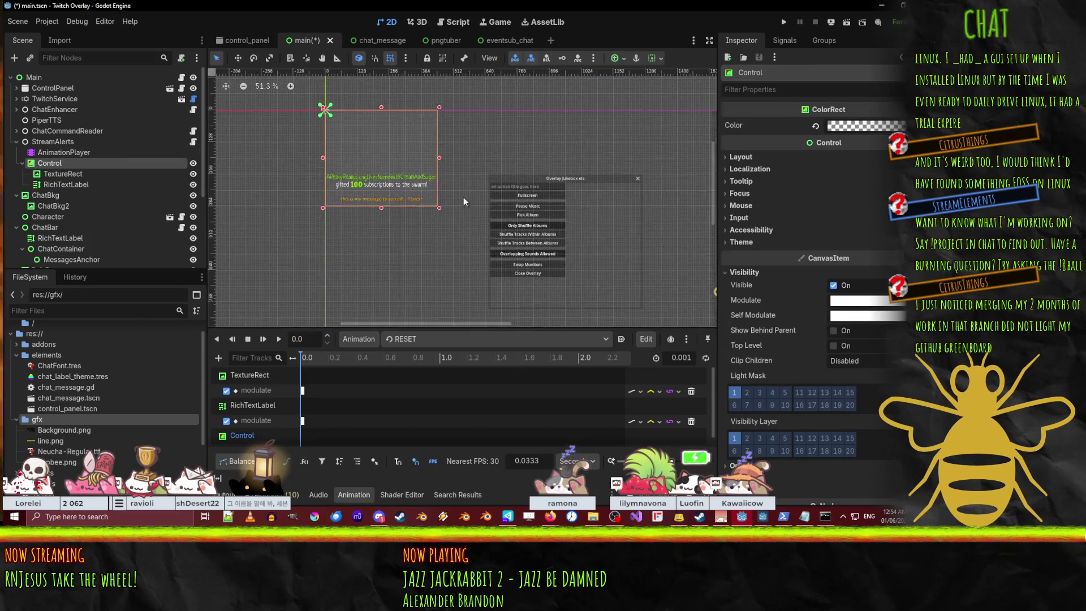
{"action": "mouse_move", "coordinate": [357, 220]}
{"action": "left_mouse_down"}
{"action": "mouse_move", "coordinate": [367, 195]}
{"action": "mouse_move", "coordinate": [402, 224]}
{"action": "left_mouse_up"}
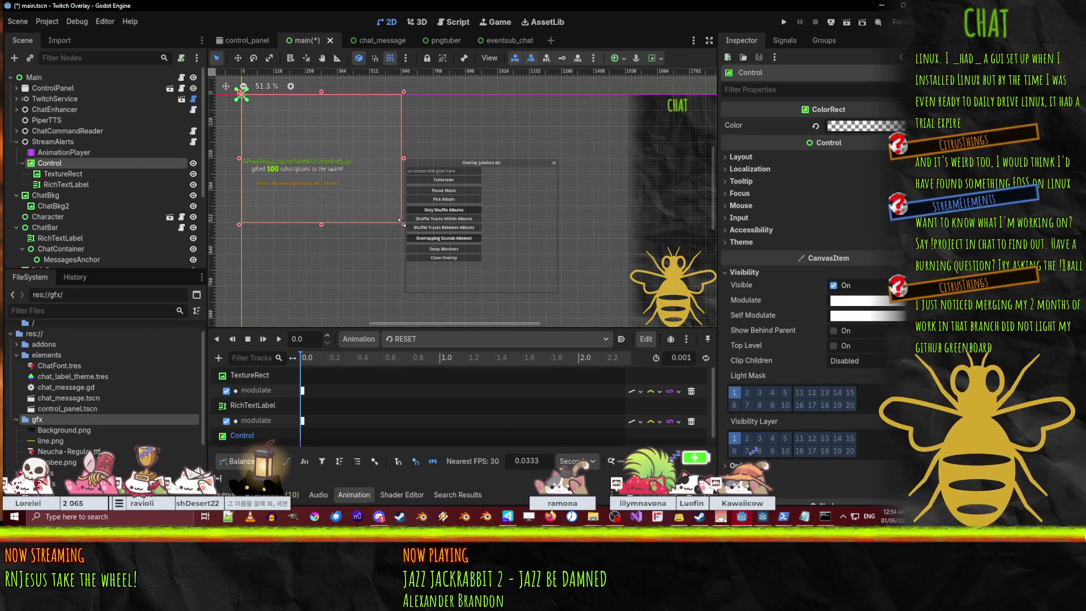
Move the RichTextLabel down-right, widen it so the text reflows, and move its anchors outward
{"action": "left_click", "coordinate": [306, 181]}
{"action": "left_click_drag", "start_coordinate": [306, 166], "coordinate": [309, 185]}
{"action": "scroll", "coordinate": [310, 198], "scroll_direction": "up", "scroll_amount": 2}
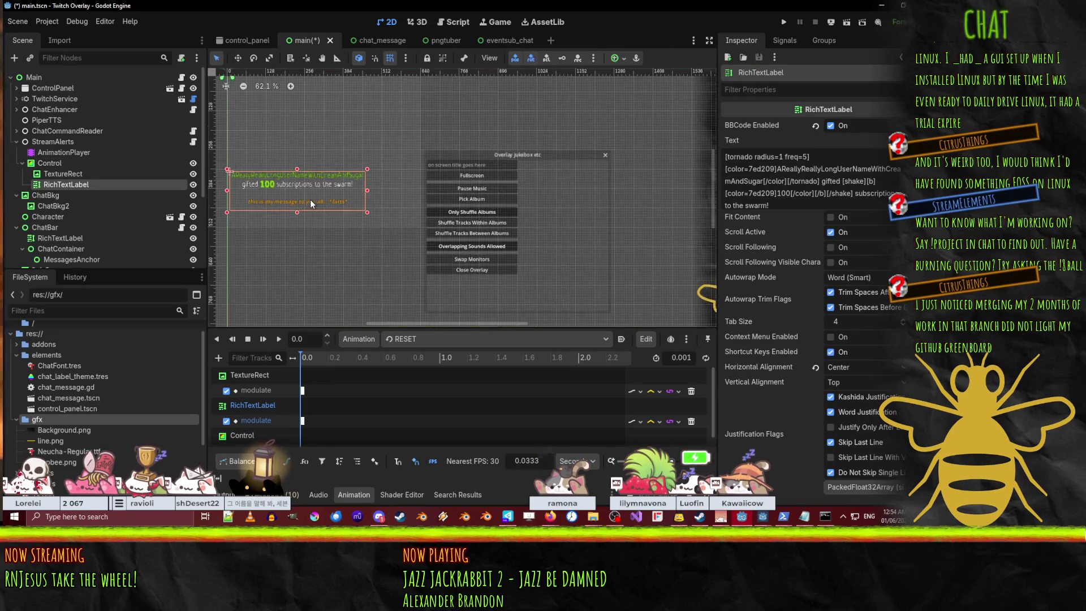
{"action": "mouse_move", "coordinate": [372, 214]}
{"action": "left_mouse_down"}
{"action": "mouse_move", "coordinate": [430, 230]}
{"action": "mouse_move", "coordinate": [459, 205]}
{"action": "left_mouse_up"}
{"action": "scroll", "coordinate": [447, 215], "scroll_direction": "left", "scroll_amount": 2}
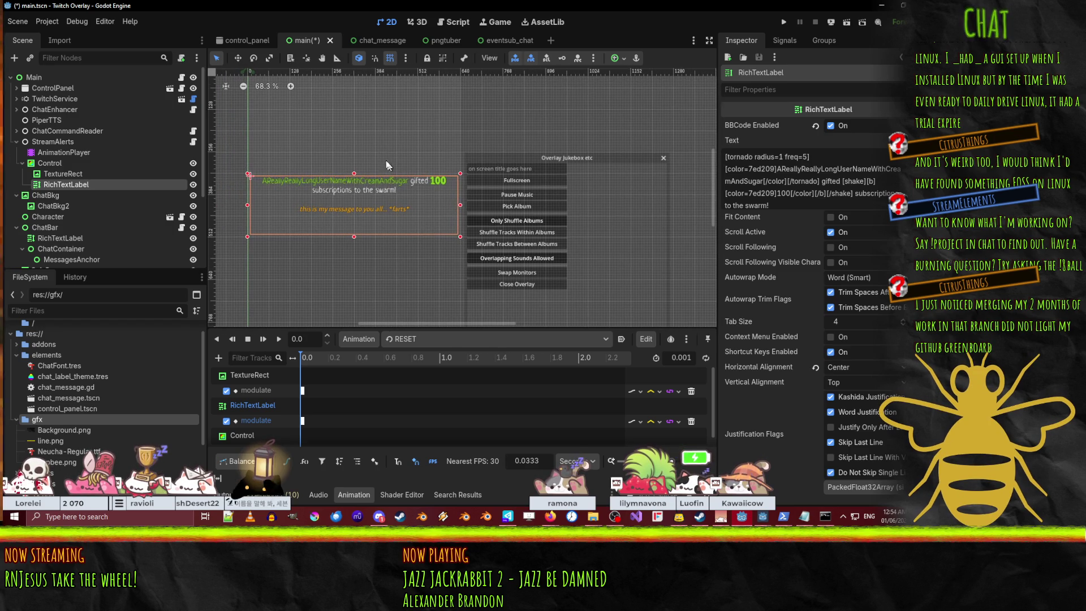
{"action": "scroll", "coordinate": [261, 150], "scroll_direction": "up", "scroll_amount": 3}
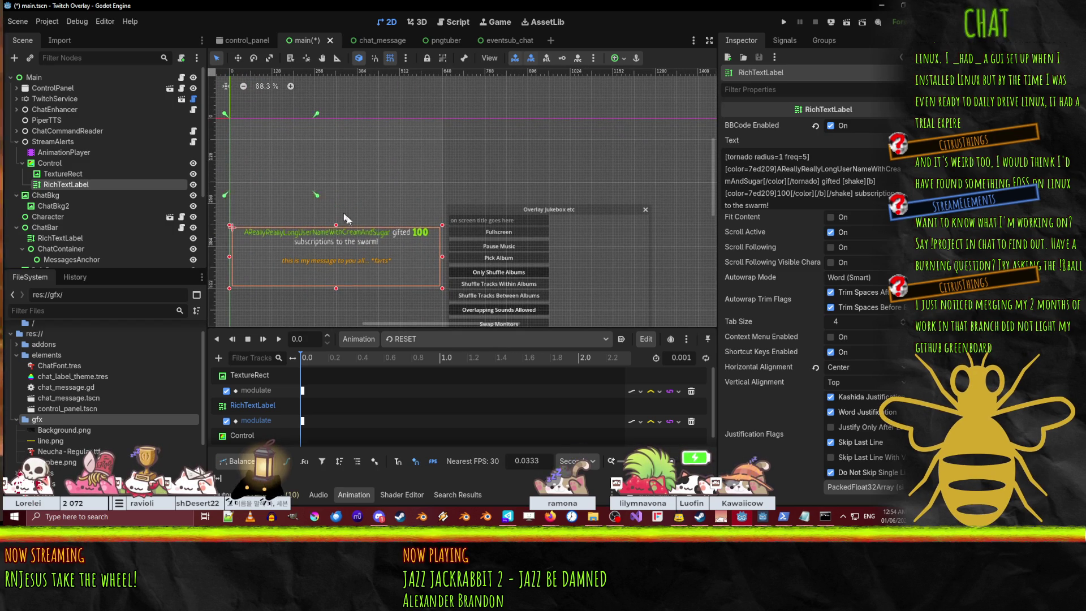
{"action": "left_click_drag", "start_coordinate": [416, 265], "coordinate": [447, 295]}
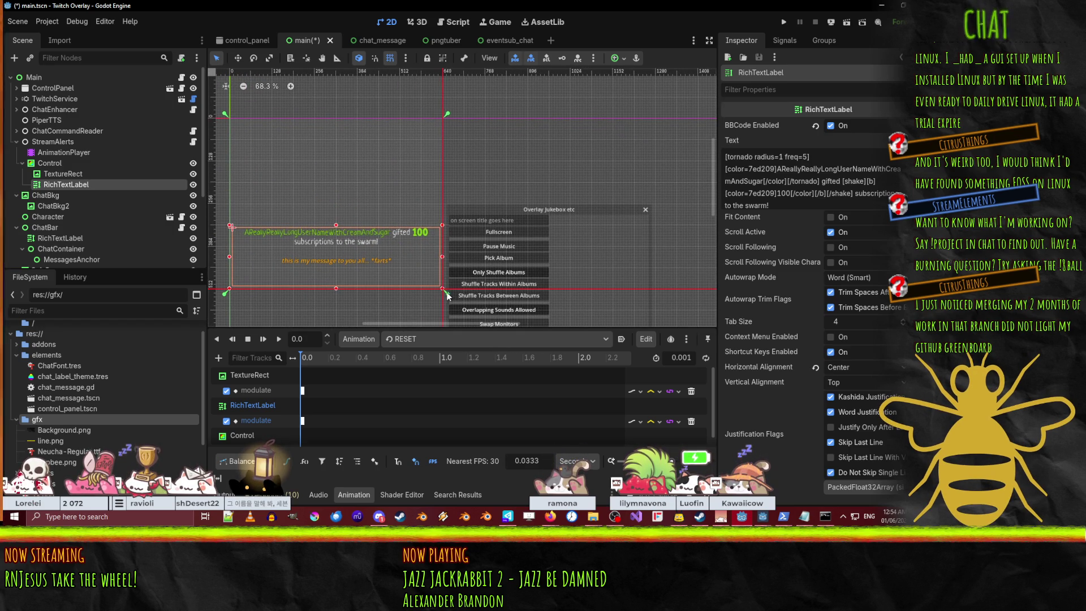
Enlarge the TextureRect above the text, adjust its right anchors, and undo a stray resize
{"action": "left_click", "coordinate": [114, 173]}
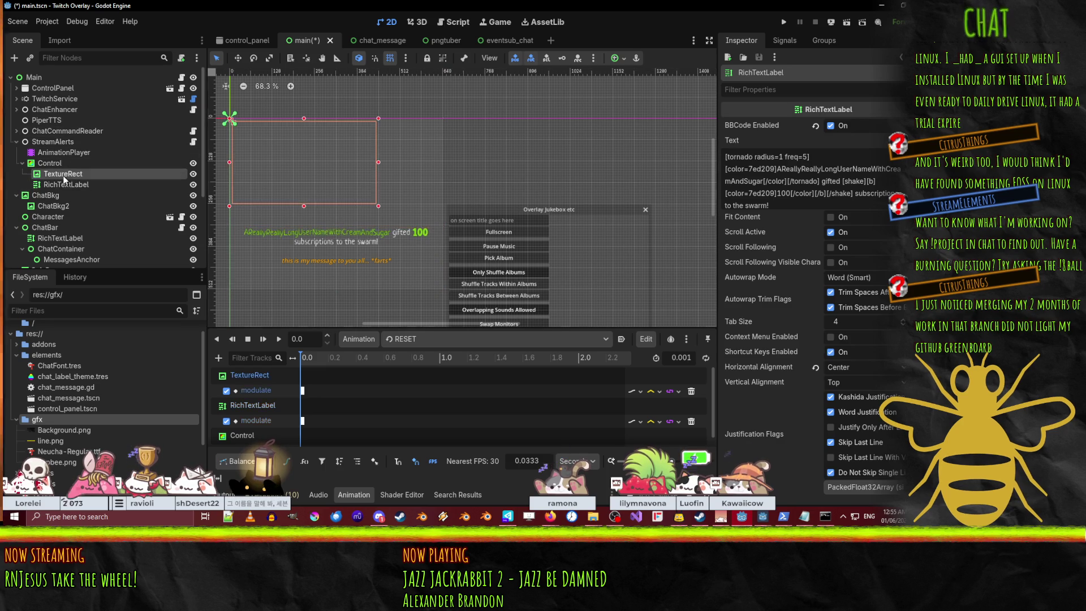
{"action": "left_click_drag", "start_coordinate": [380, 205], "coordinate": [440, 226]}
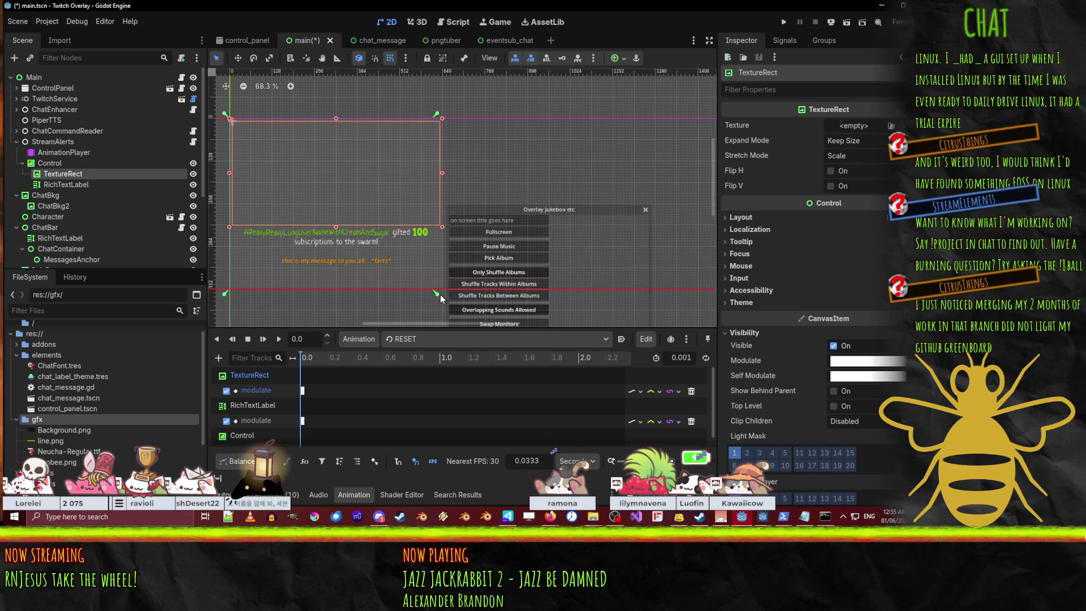
{"action": "left_click_drag", "start_coordinate": [446, 294], "coordinate": [448, 294]}
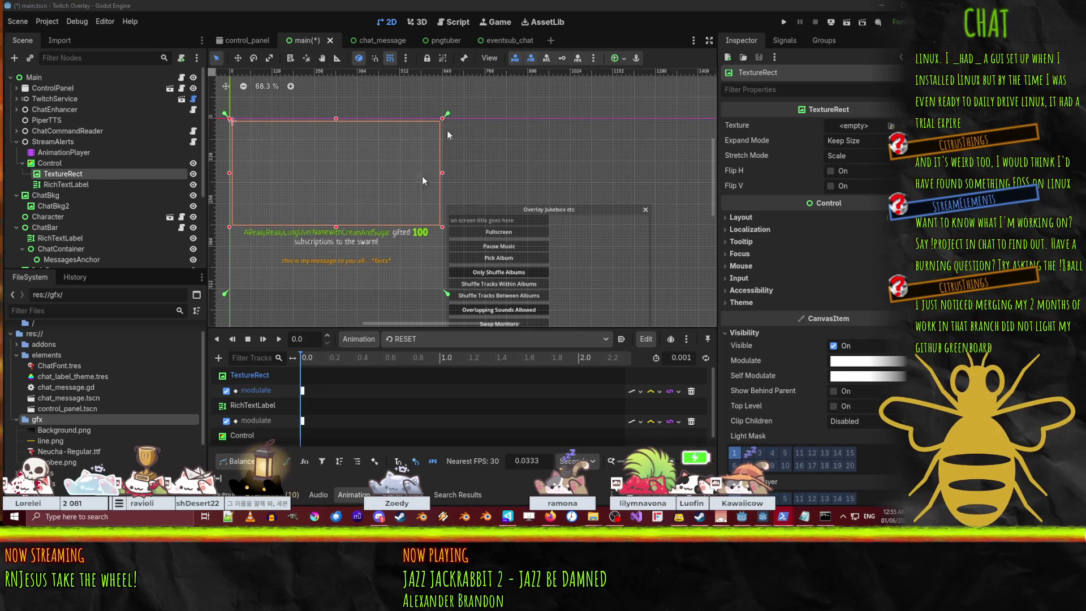
{"action": "left_click", "coordinate": [542, 5]}
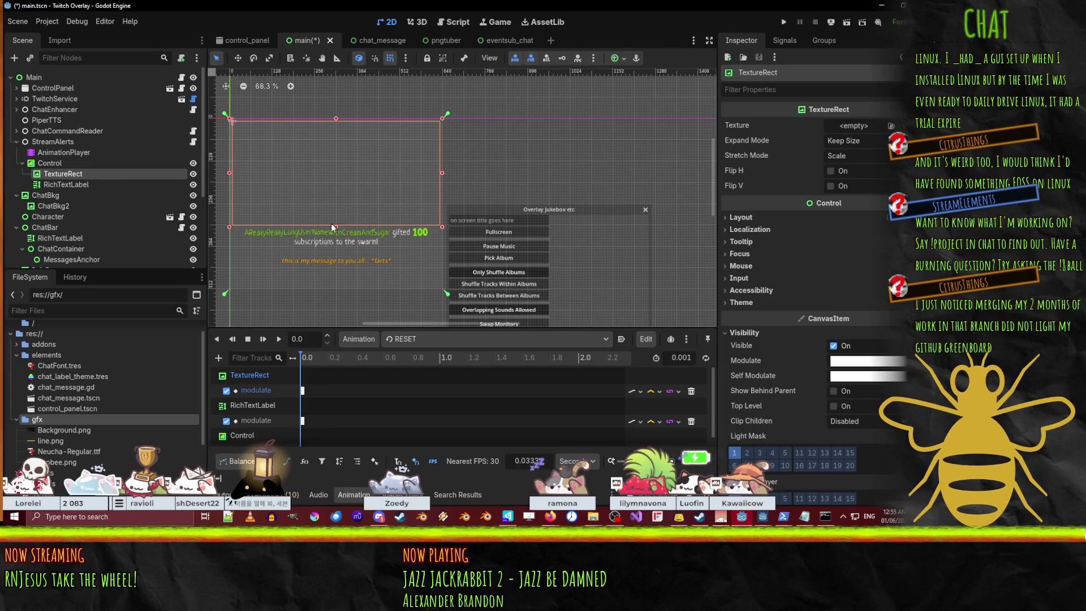
{"action": "left_click_drag", "start_coordinate": [336, 227], "coordinate": [332, 232]}
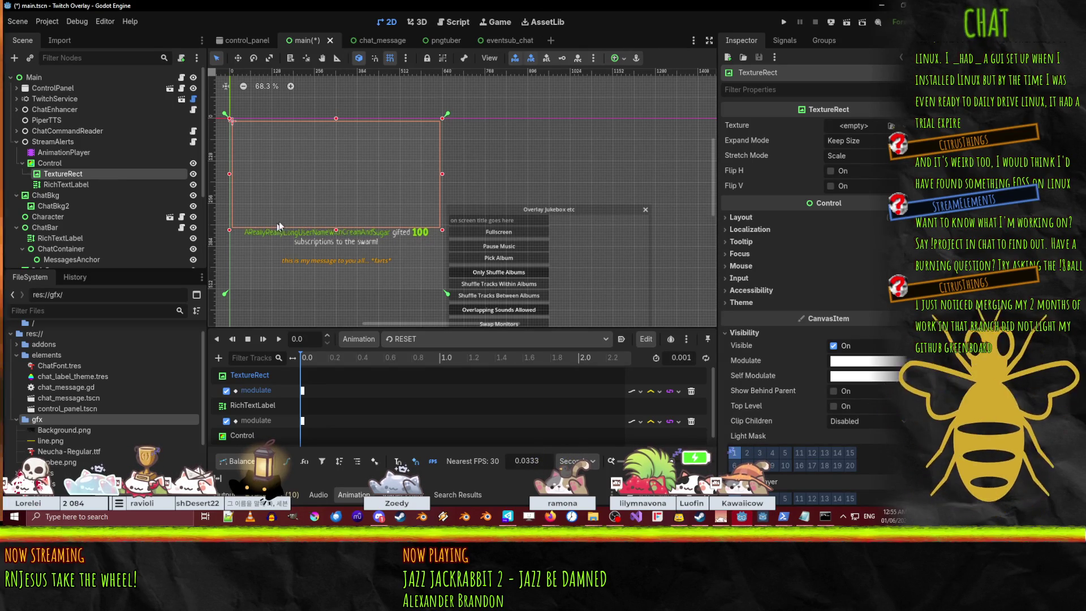
{"action": "key", "text": "ctrl+z"}
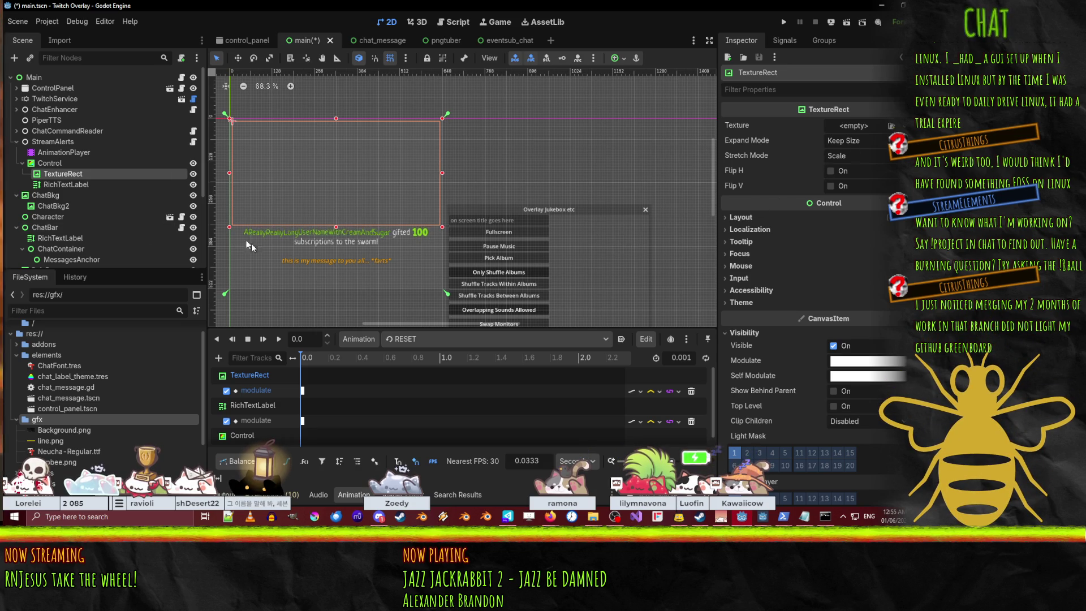
Set the RichTextLabel's theme override Outline Size to 3
{"action": "left_click", "coordinate": [329, 245]}
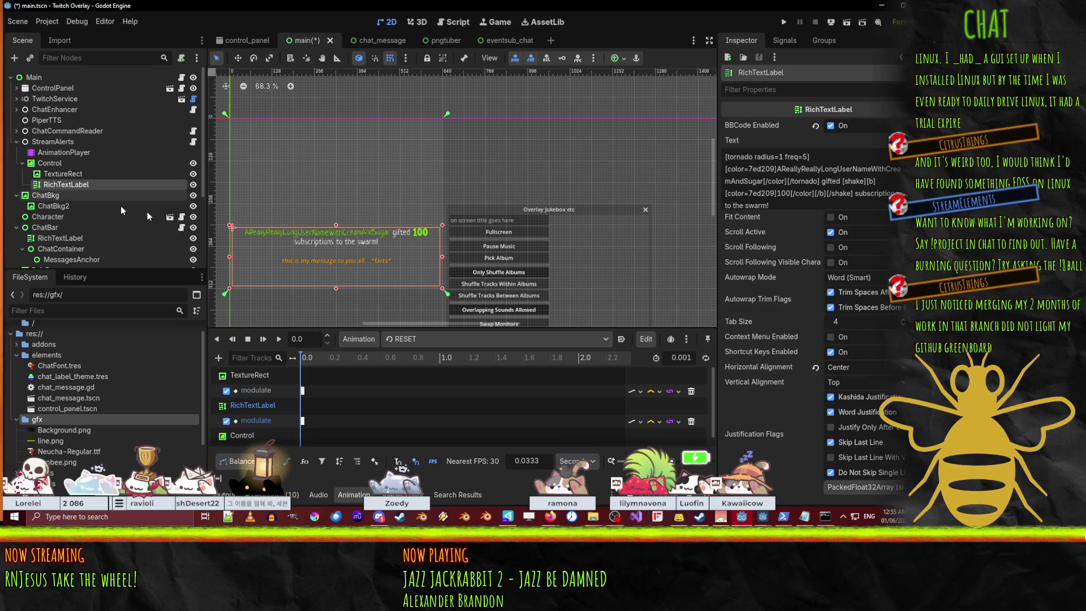
{"action": "scroll", "coordinate": [783, 347], "scroll_direction": "down", "scroll_amount": 5}
{"action": "scroll", "coordinate": [783, 347], "scroll_direction": "down", "scroll_amount": 5}
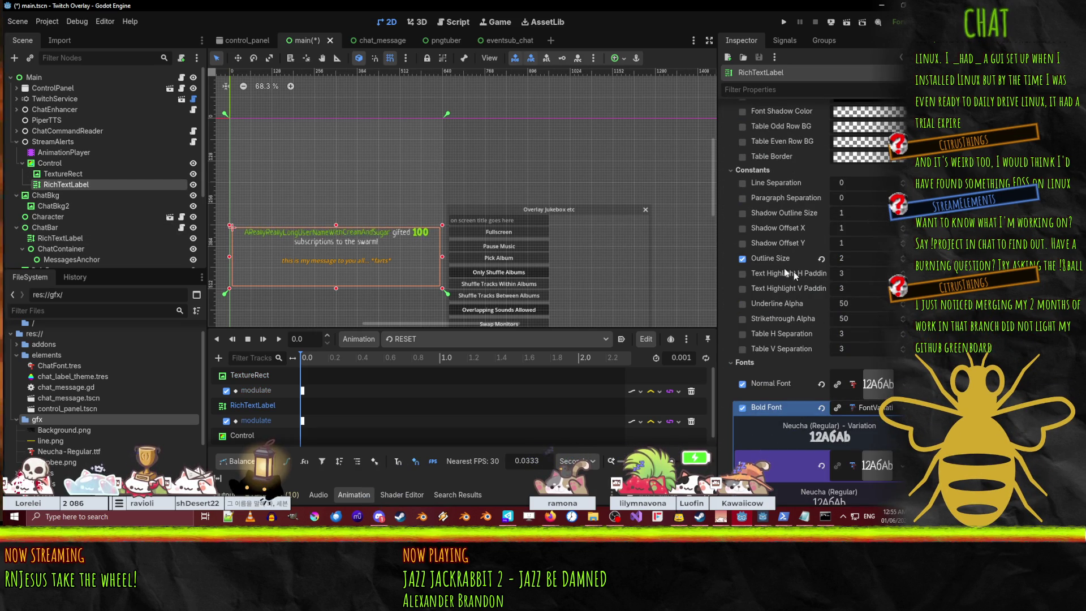
{"action": "left_click", "coordinate": [902, 256]}
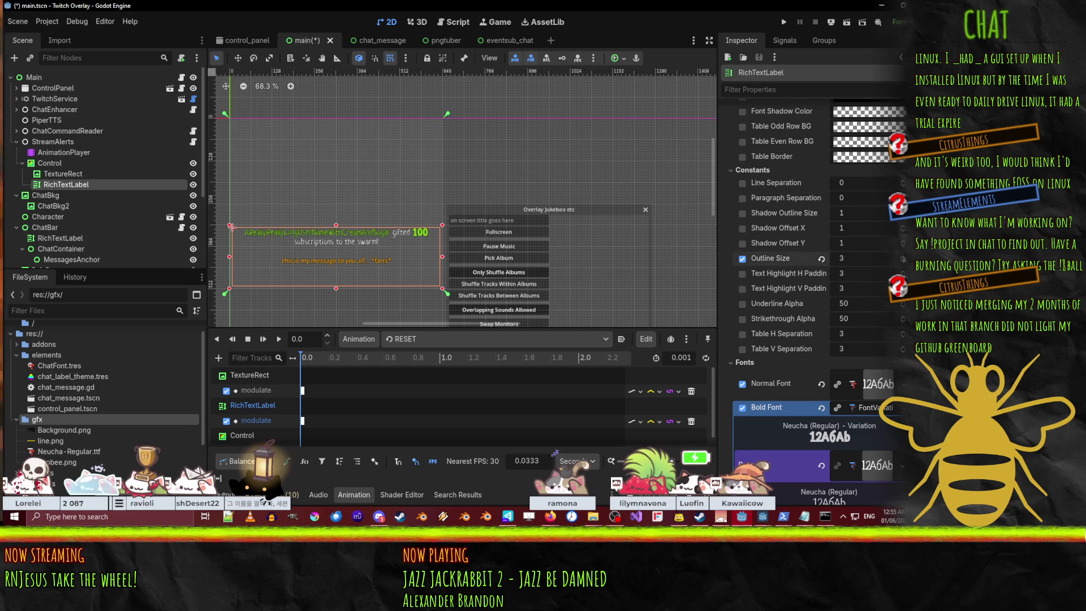
Raise the RichTextLabel font sizes to Normal 30, Bold 32 and Italics 22
{"action": "scroll", "coordinate": [882, 277], "scroll_direction": "down", "scroll_amount": 6}
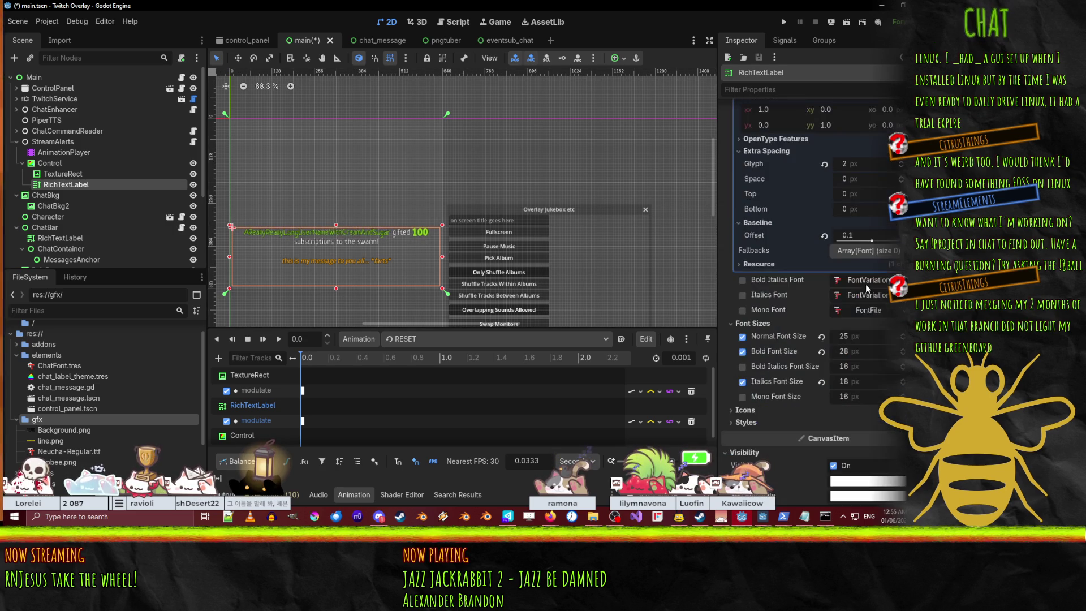
{"action": "left_click", "coordinate": [902, 334]}
{"action": "left_click", "coordinate": [902, 334]}
{"action": "left_click", "coordinate": [902, 334]}
{"action": "left_click", "coordinate": [902, 334]}
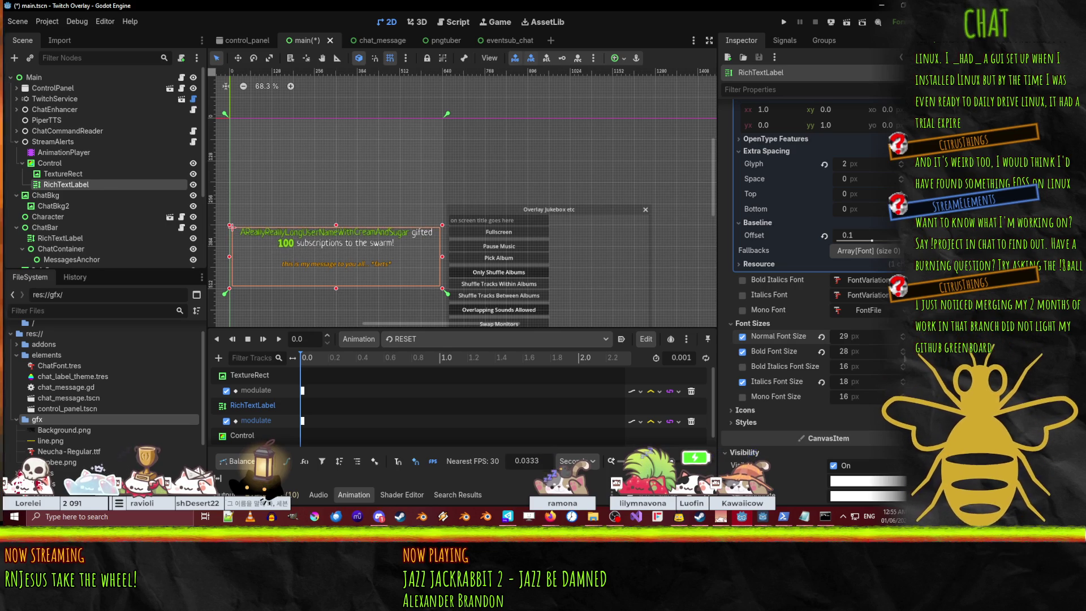
{"action": "left_click", "coordinate": [902, 349]}
{"action": "left_click", "coordinate": [902, 349]}
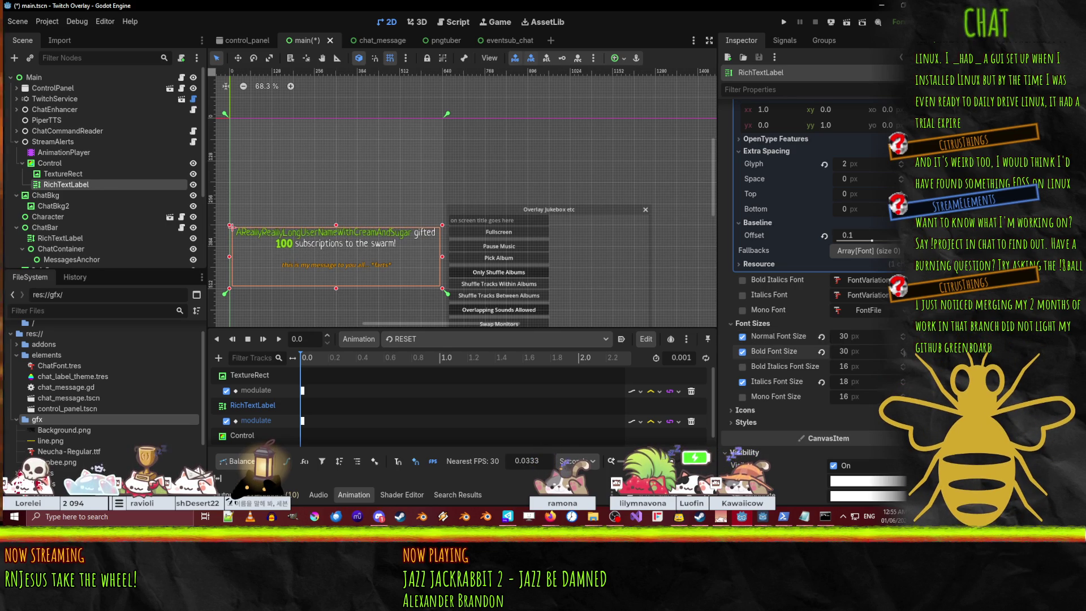
{"action": "left_click", "coordinate": [902, 349]}
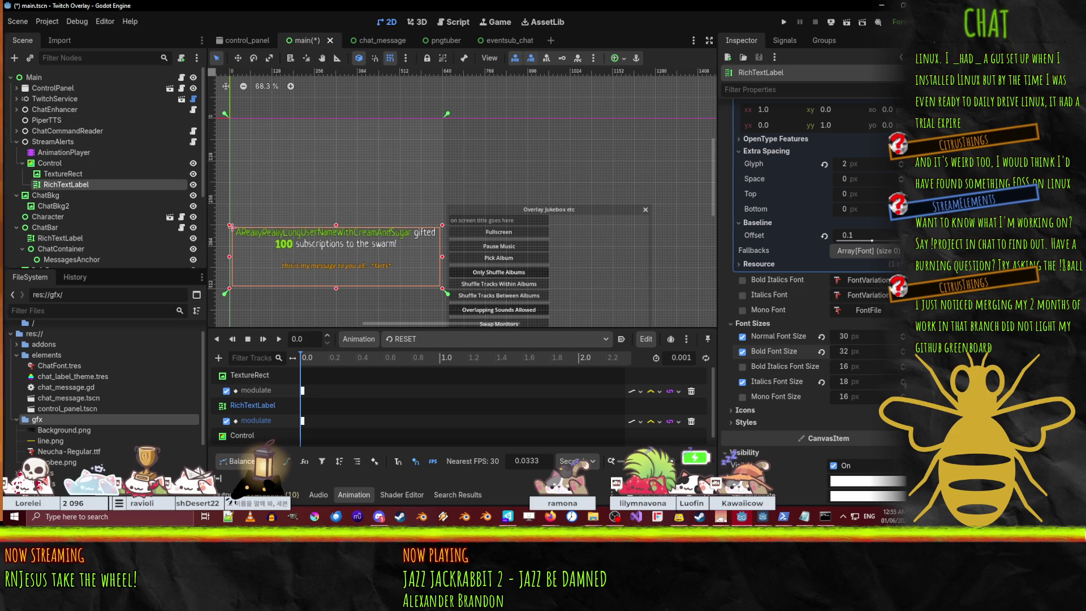
{"action": "left_click", "coordinate": [902, 379]}
{"action": "left_click", "coordinate": [902, 380]}
{"action": "left_click", "coordinate": [902, 379]}
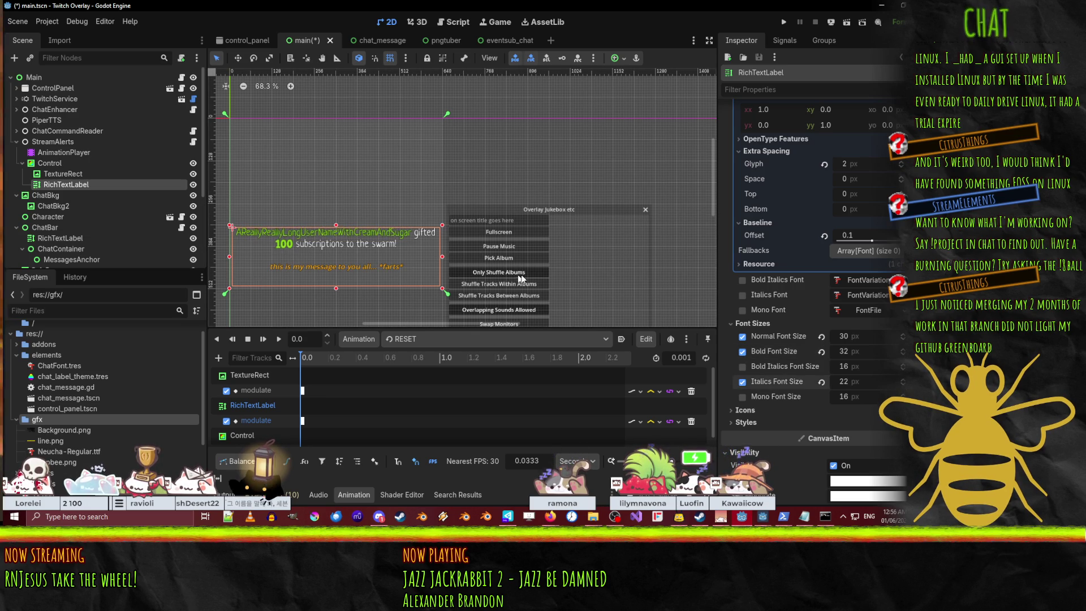
{"action": "left_click_drag", "start_coordinate": [465, 189], "coordinate": [537, 204]}
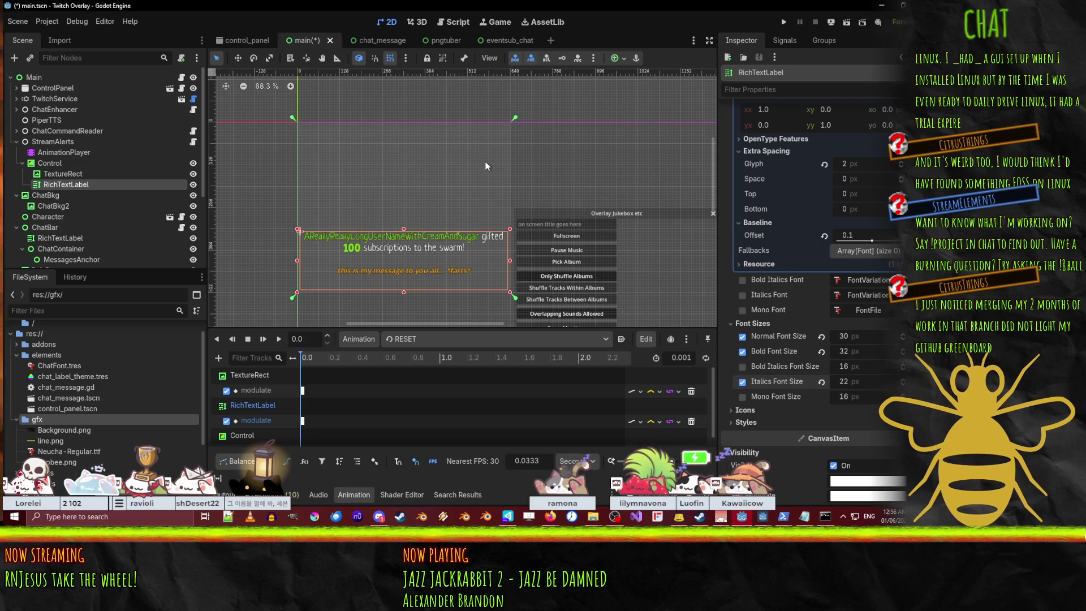
Wrap MSG_FORMAT's [i]%s[/i] in [color=orange] on line 12 of alerts.gd, save, and rerun
{"action": "left_click", "coordinate": [452, 22]}
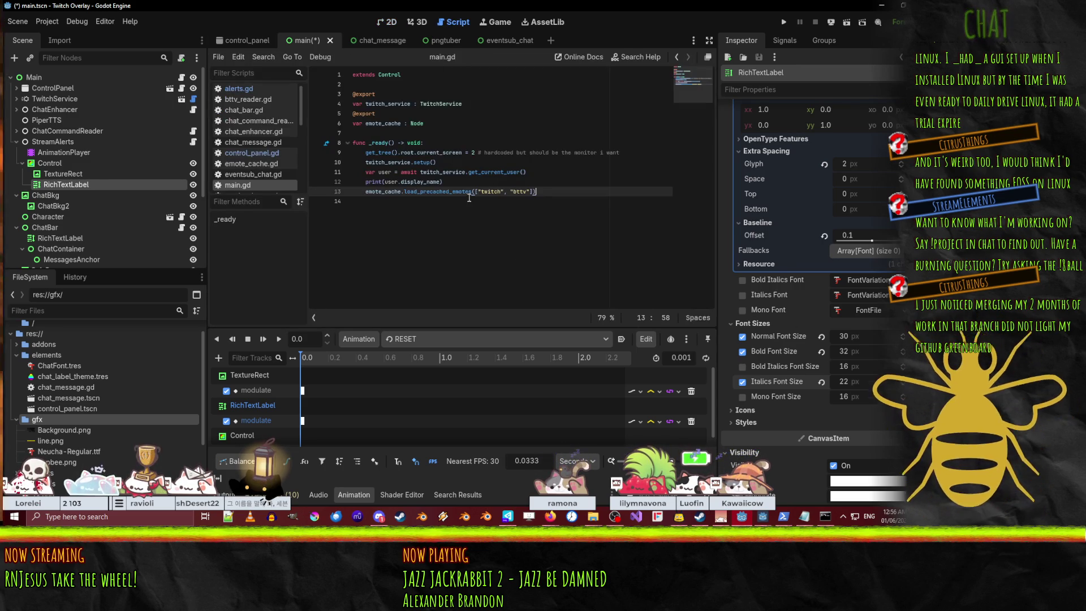
{"action": "left_click", "coordinate": [238, 88]}
{"action": "scroll", "coordinate": [541, 235], "scroll_direction": "up", "scroll_amount": 5}
{"action": "scroll", "coordinate": [540, 235], "scroll_direction": "up", "scroll_amount": 10}
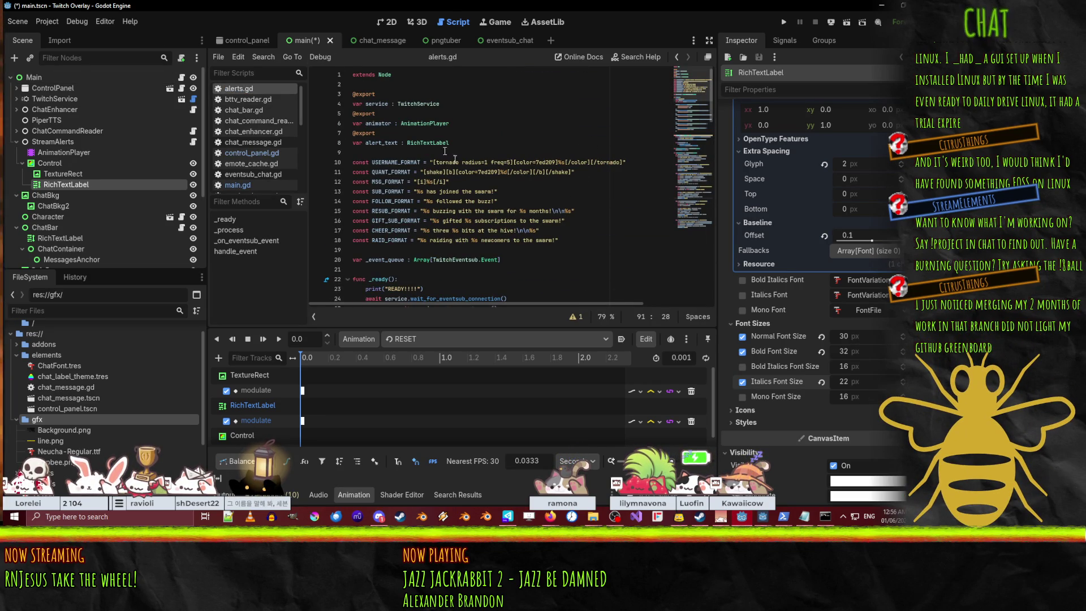
{"action": "left_click", "coordinate": [420, 181]}
{"action": "type", "text": "color=orange]["}
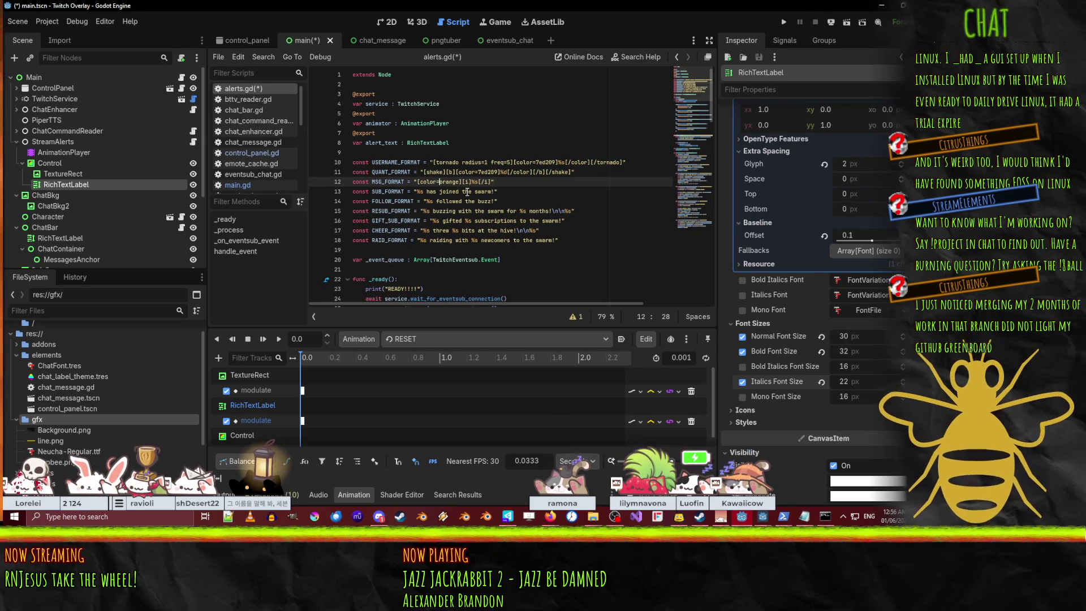
{"action": "key", "text": "End"}
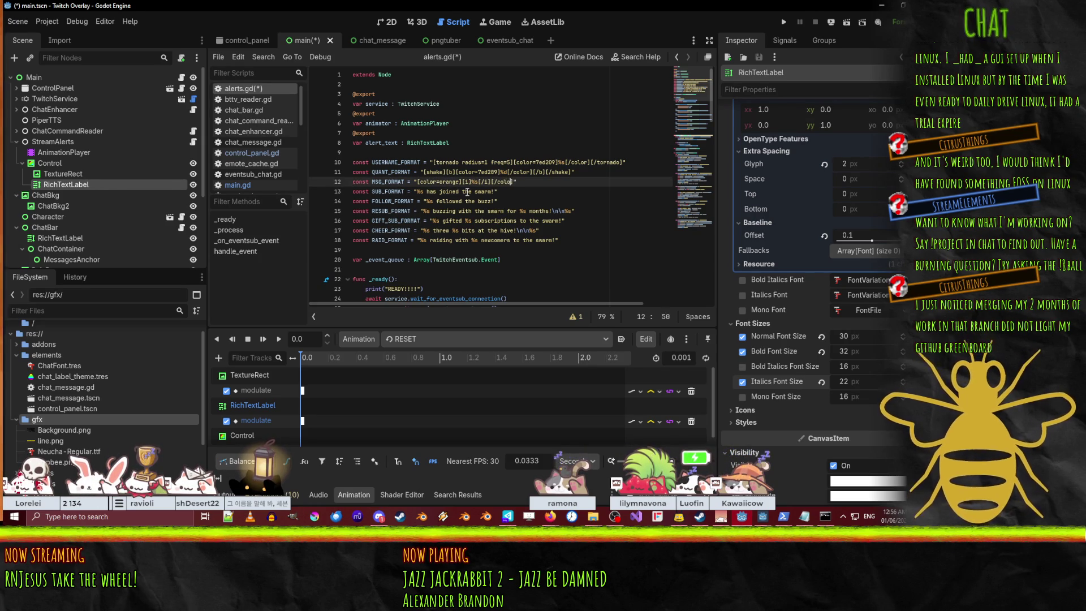
{"action": "key", "text": "ctrl+s"}
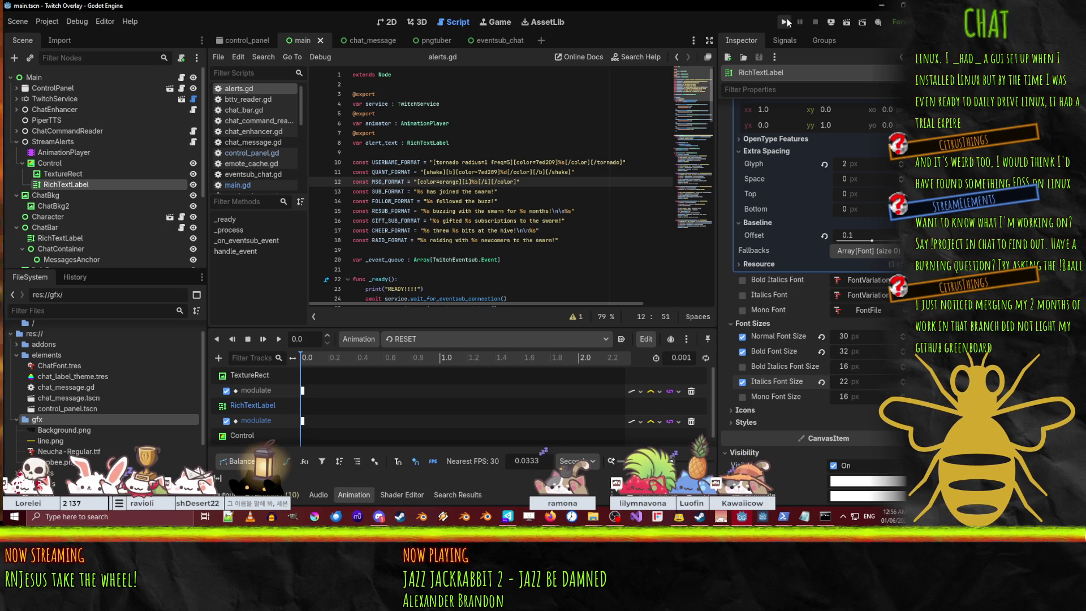
{"action": "left_click", "coordinate": [787, 23]}
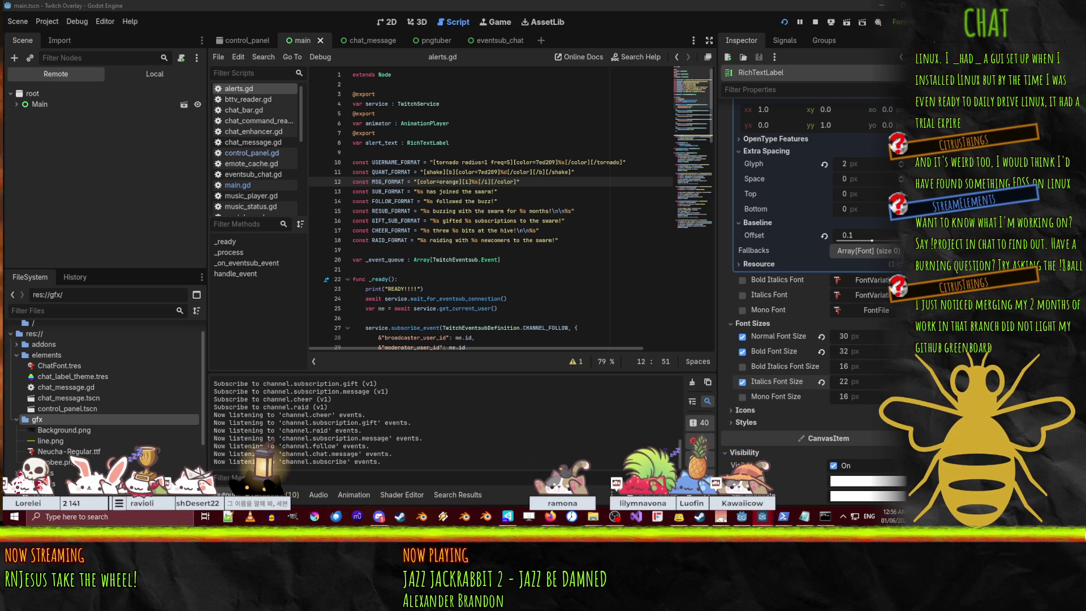
Let the overlay receive the test gift of 5 subs, check the Debugger, then collapse the bottom panel
{"action": "left_click", "coordinate": [452, 279]}
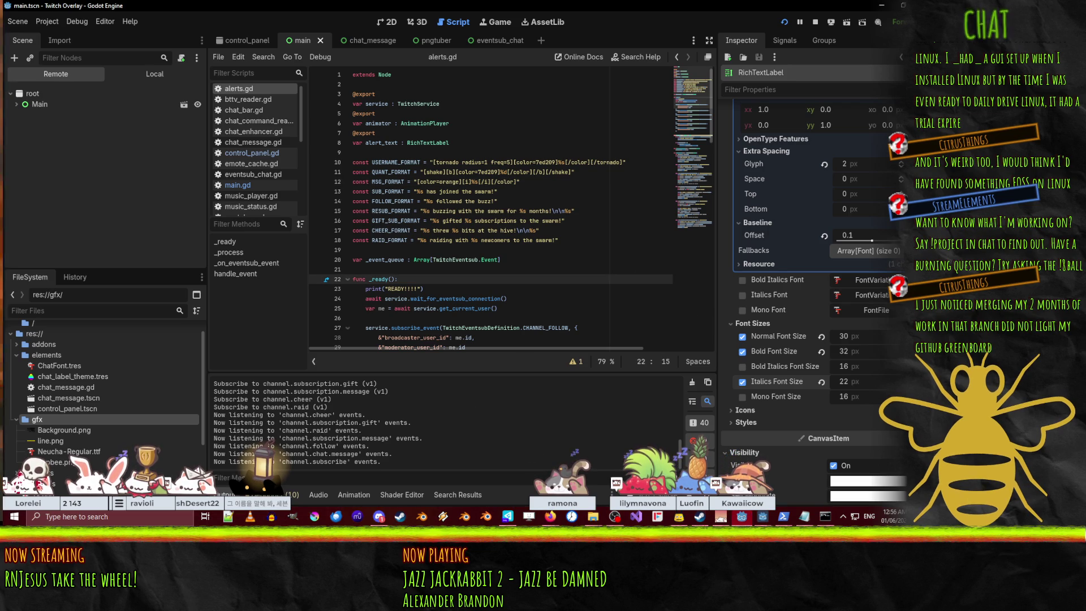
{"action": "mouse_move", "coordinate": [763, 517]}
{"action": "mouse_move", "coordinate": [826, 481]}
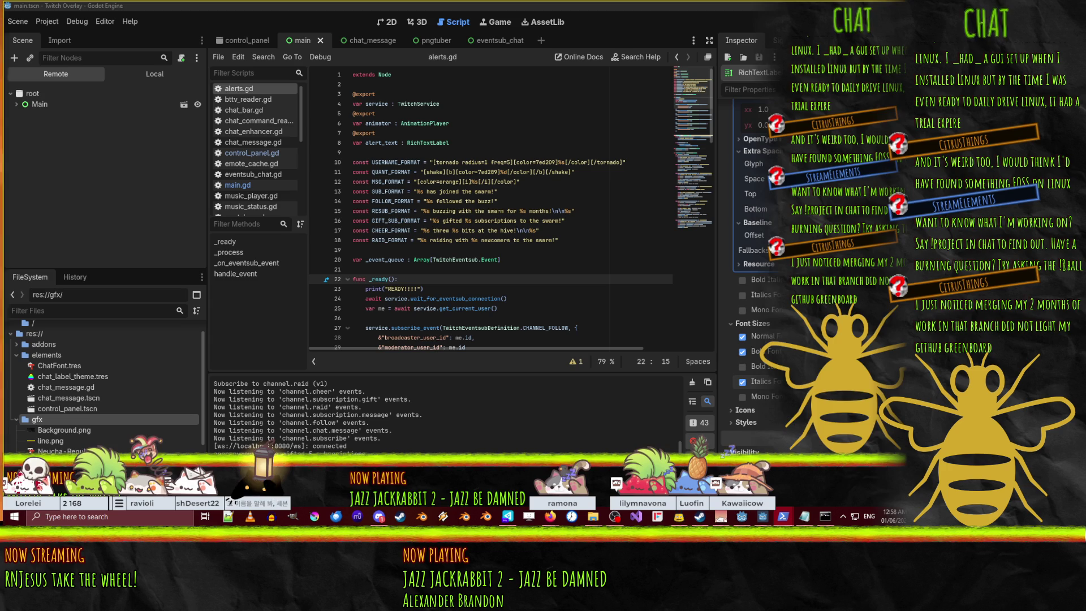
{"action": "scroll", "coordinate": [435, 223], "scroll_direction": "down", "scroll_amount": 3}
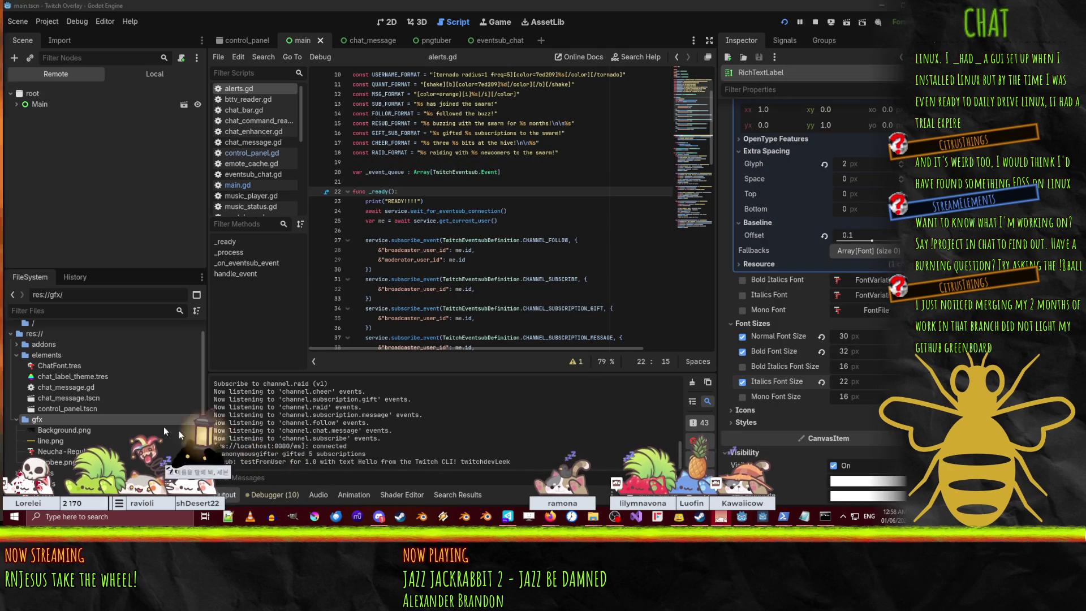
{"action": "left_click", "coordinate": [273, 495]}
{"action": "left_click", "coordinate": [274, 495]}
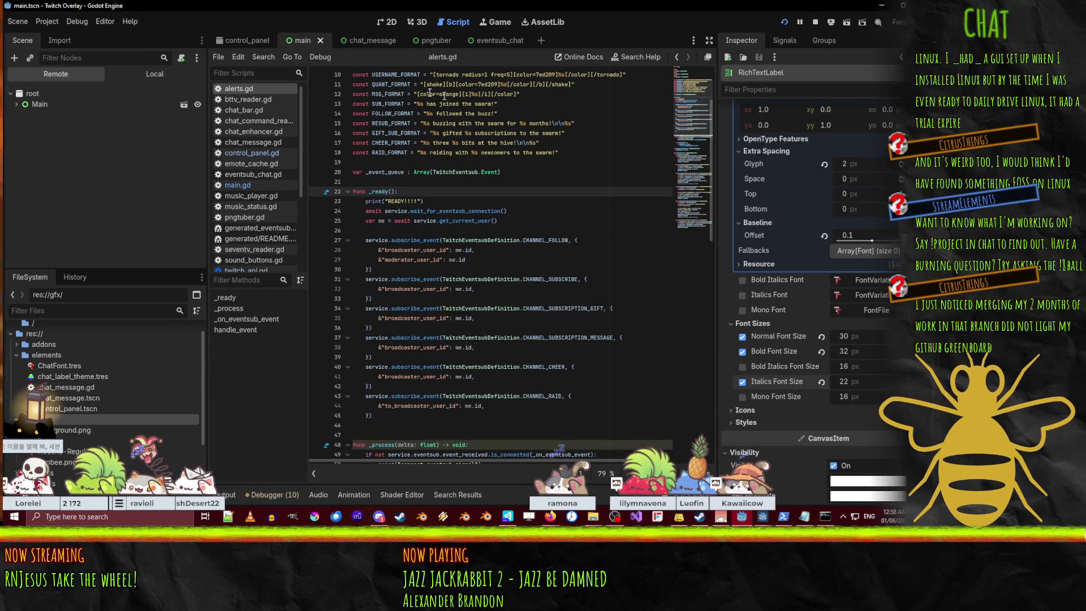
In the 2D view, select the remote Main node and zoom to see the orange message line
{"action": "left_click", "coordinate": [391, 22]}
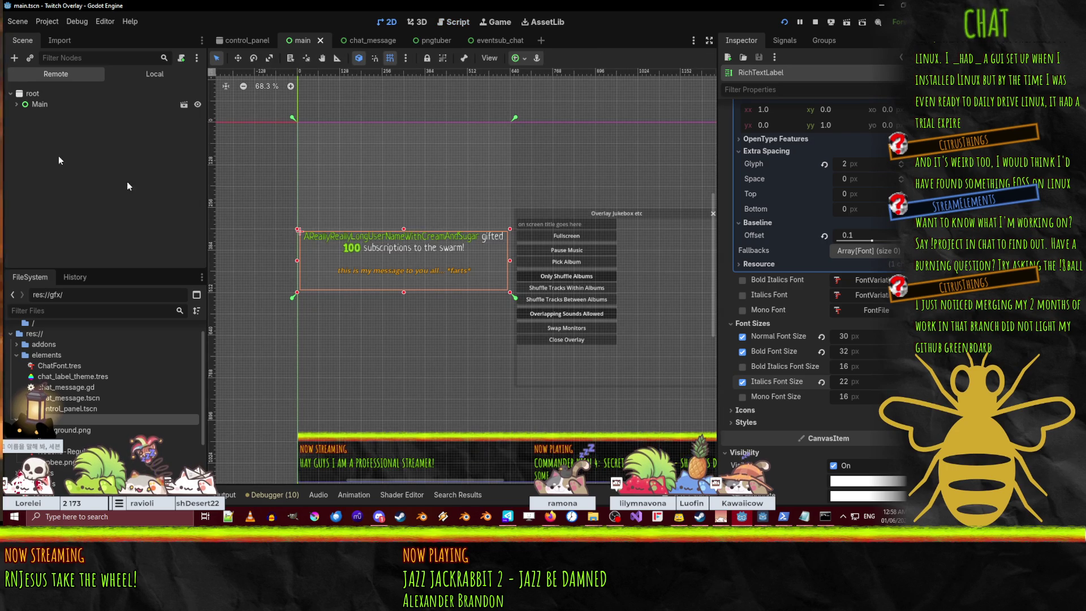
{"action": "left_click", "coordinate": [40, 104]}
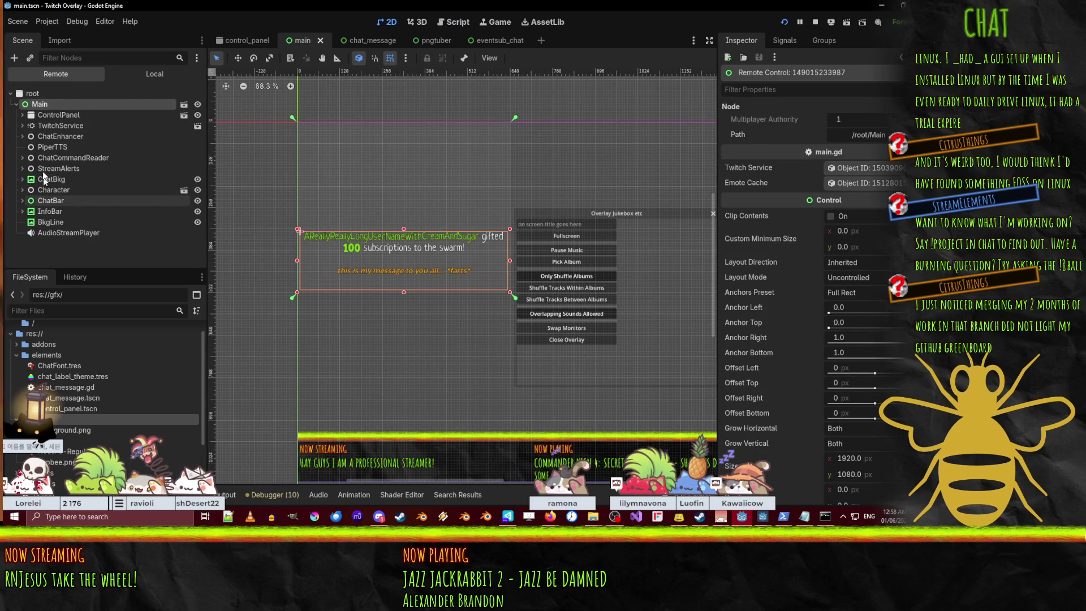
{"action": "scroll", "coordinate": [466, 227], "scroll_direction": "down", "scroll_amount": 4}
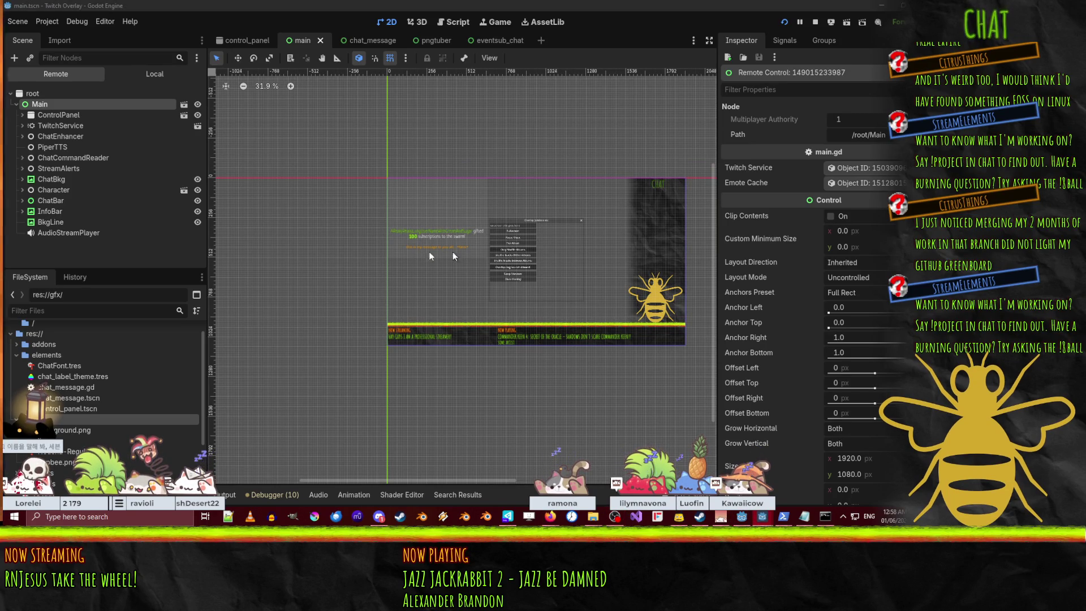
{"action": "scroll", "coordinate": [536, 157], "scroll_direction": "up", "scroll_amount": 5}
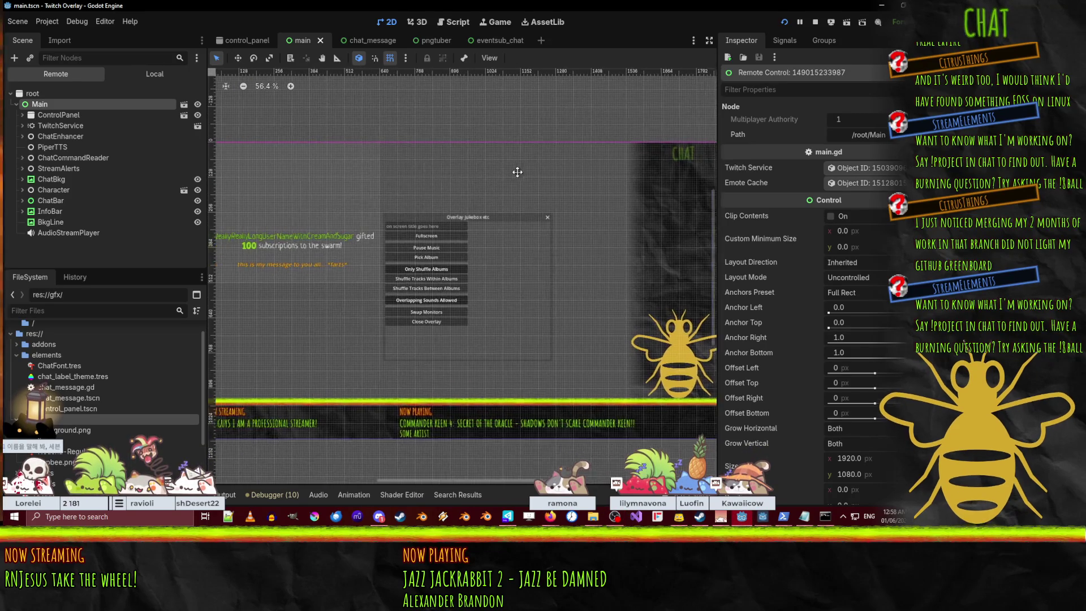
{"action": "scroll", "coordinate": [507, 164], "scroll_direction": "down", "scroll_amount": 2}
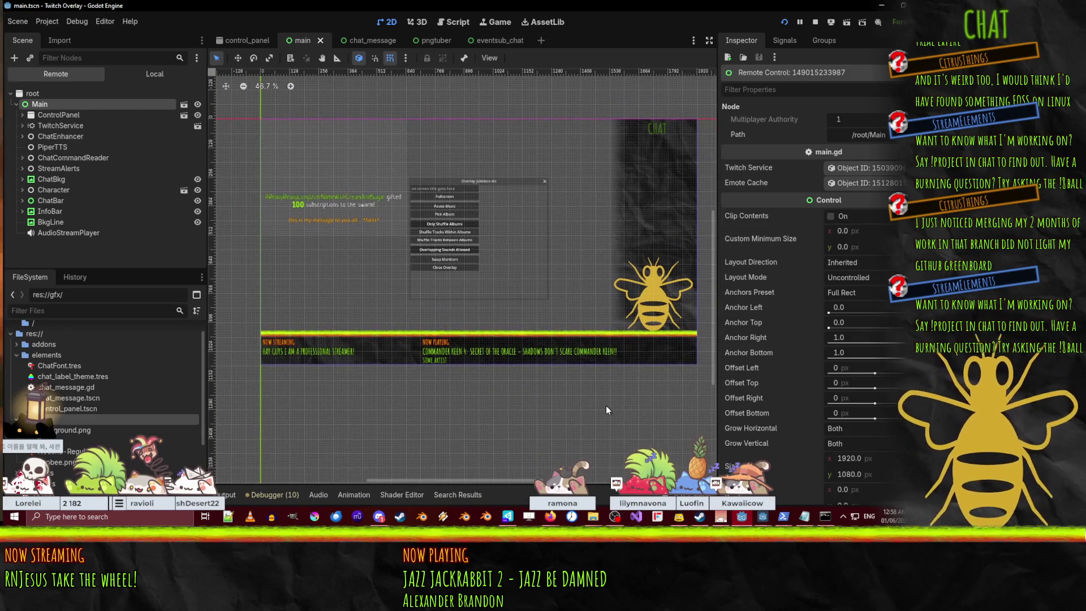
{"action": "mouse_move", "coordinate": [762, 517]}
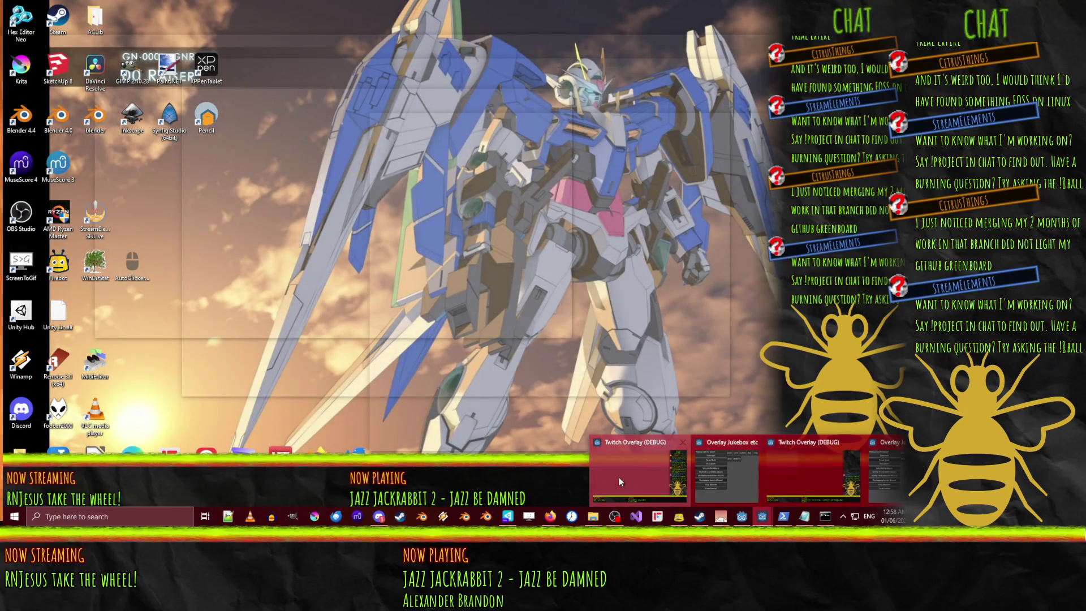
Bring the running Twitch Overlay (DEBUG) window in front of the Godot editor
{"action": "left_click", "coordinate": [619, 477]}
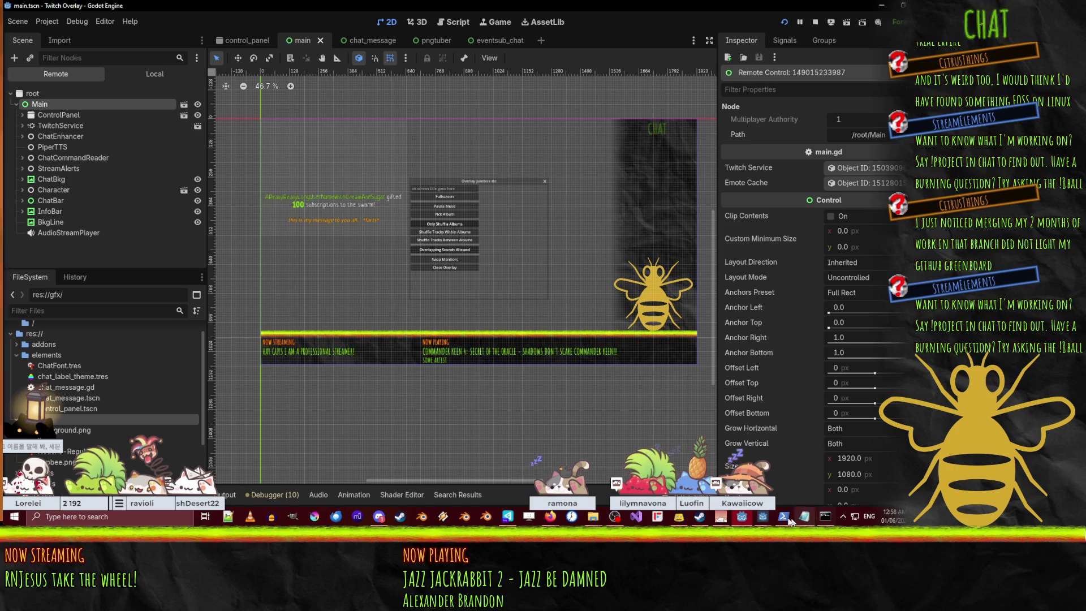
Bring the overlay window forward, stop the run with F8, then switch to Perforce P4V
{"action": "mouse_move", "coordinate": [762, 517]}
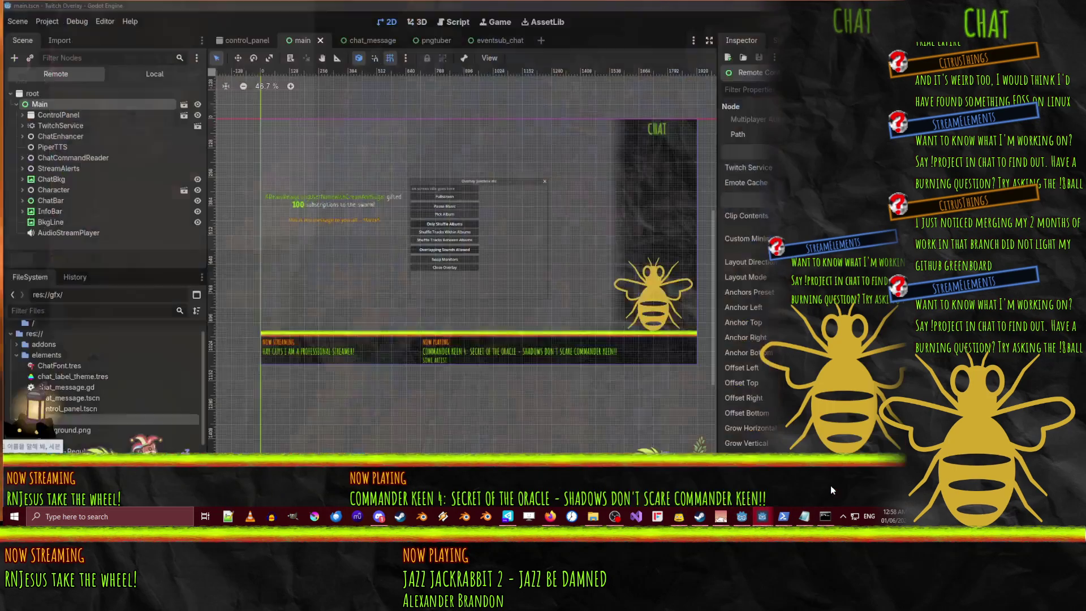
{"action": "left_click", "coordinate": [830, 486]}
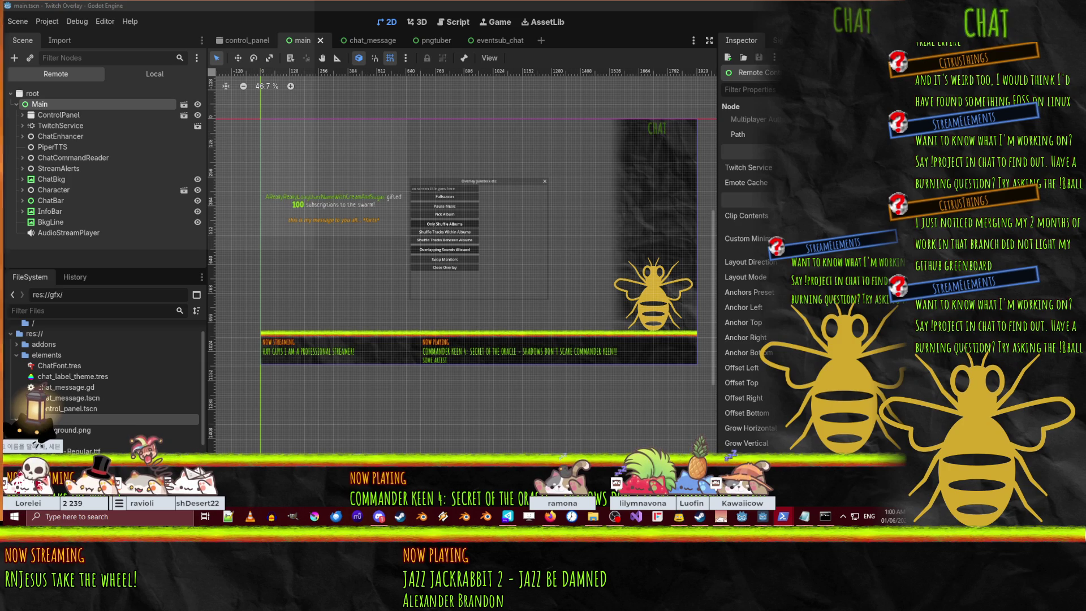
{"action": "key", "text": "F8"}
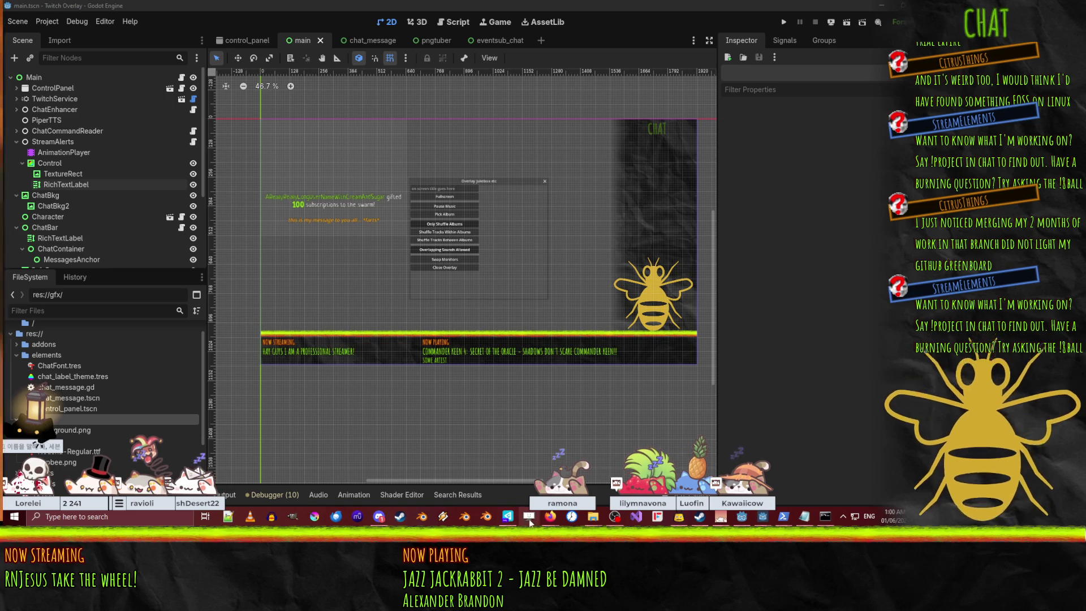
{"action": "left_click", "coordinate": [508, 516]}
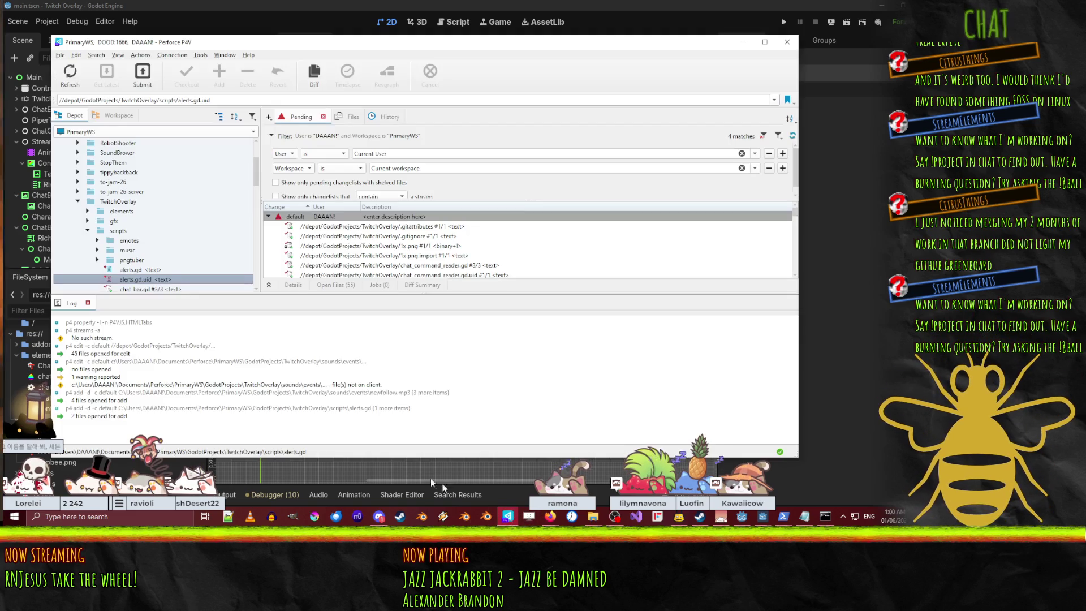
Revert unchanged files in the default changelist and maximize the P4V window
{"action": "right_click", "coordinate": [333, 220]}
{"action": "left_click", "coordinate": [374, 265]}
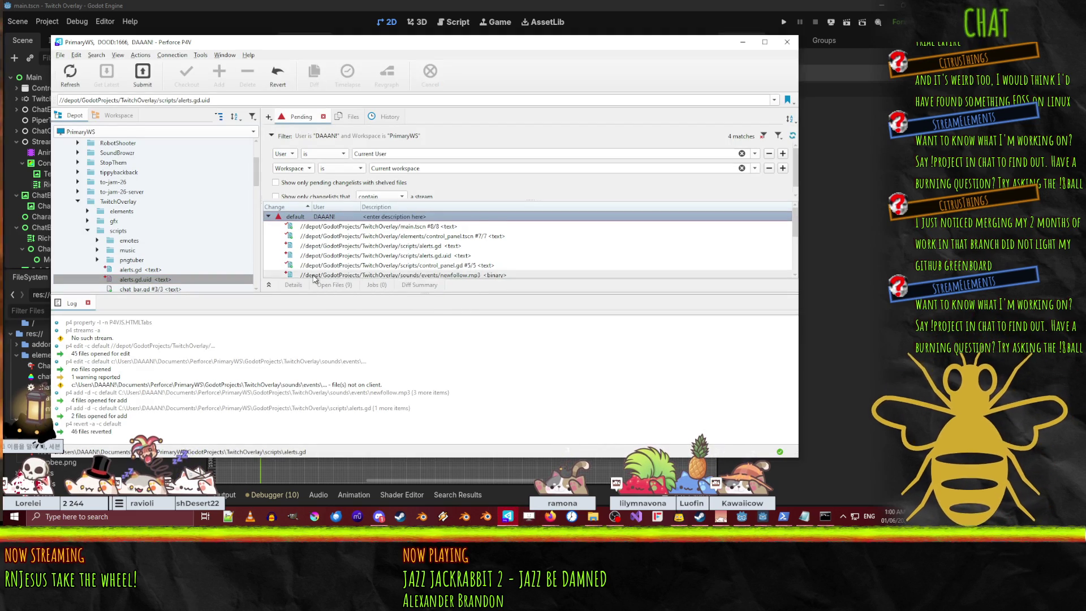
{"action": "double_click", "coordinate": [508, 55]}
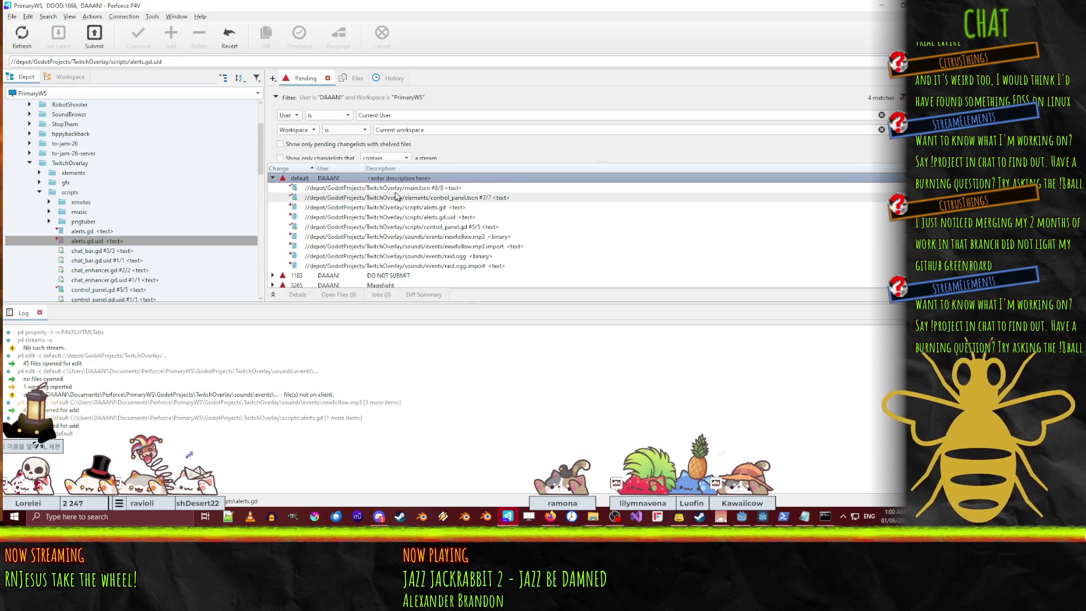
Diff control_panel.tscn against its have revision
{"action": "left_click", "coordinate": [408, 198]}
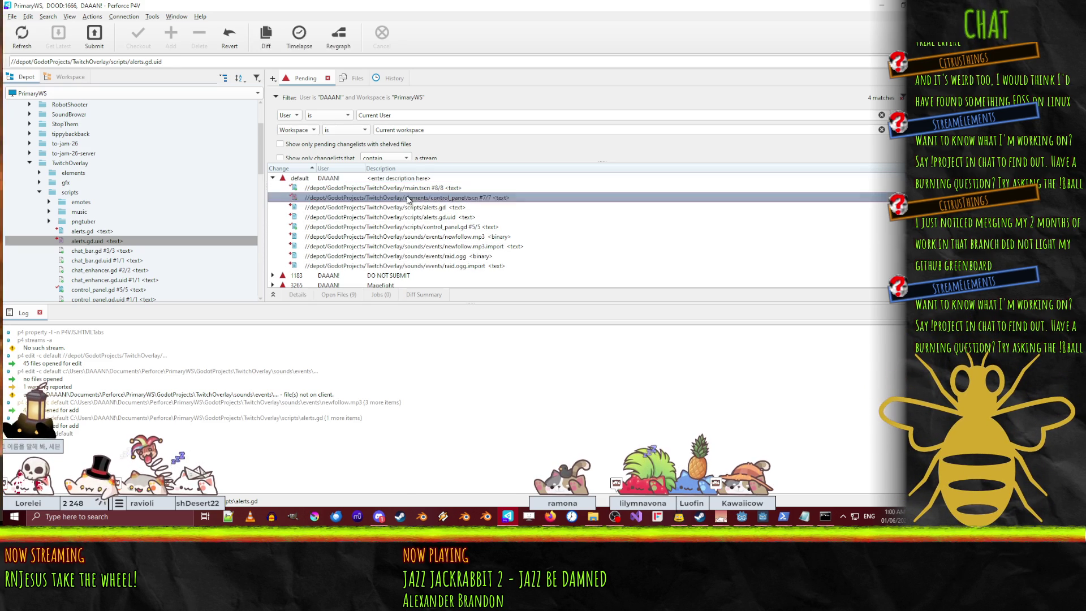
{"action": "right_click", "coordinate": [408, 199]}
{"action": "left_click", "coordinate": [475, 339]}
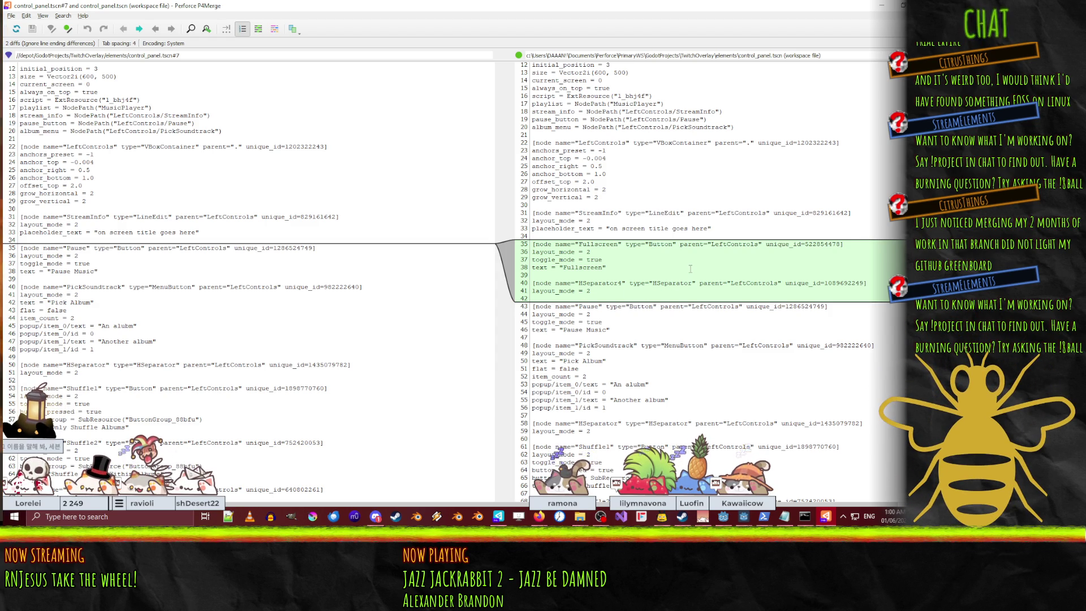
Look over the control_panel.tscn diff, close P4Merge, and reselect the default changelist
{"action": "scroll", "coordinate": [690, 269], "scroll_direction": "down", "scroll_amount": 20}
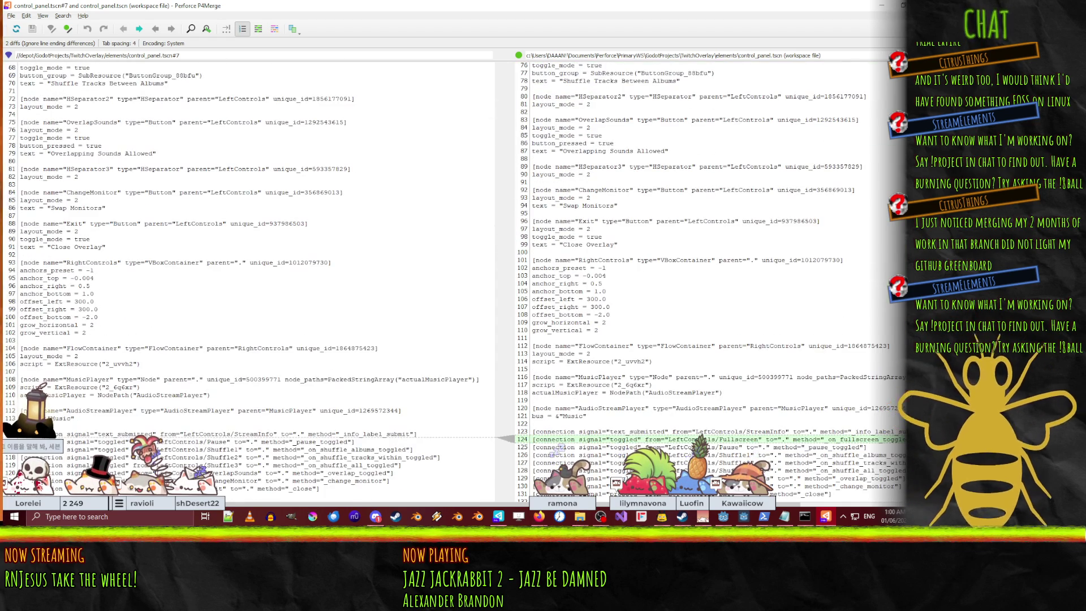
{"action": "scroll", "coordinate": [646, 271], "scroll_direction": "up", "scroll_amount": 17}
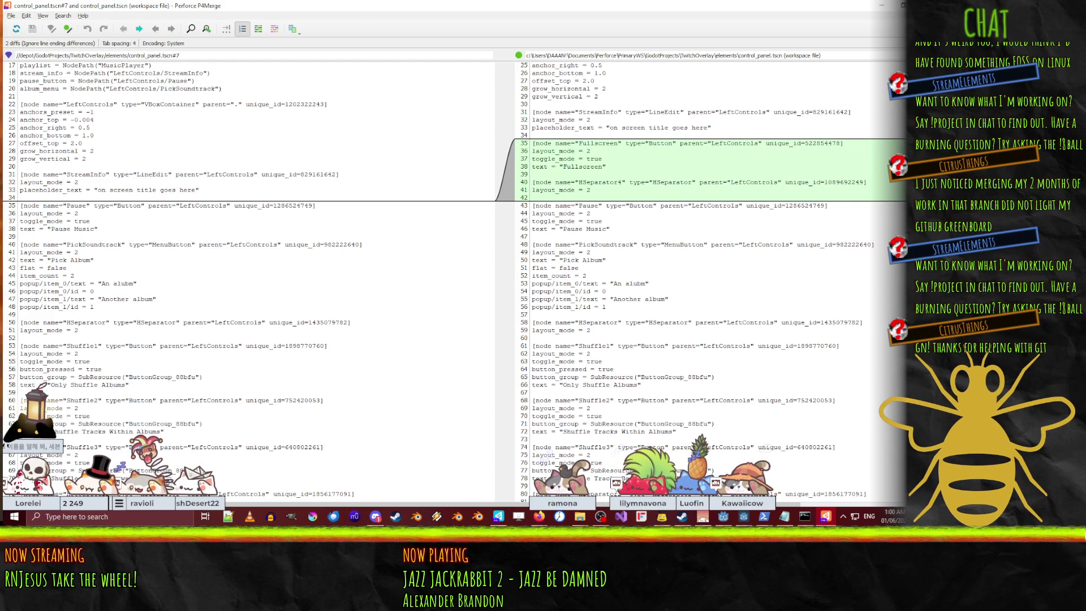
{"action": "key", "text": "alt+F4"}
{"action": "left_click", "coordinate": [338, 178]}
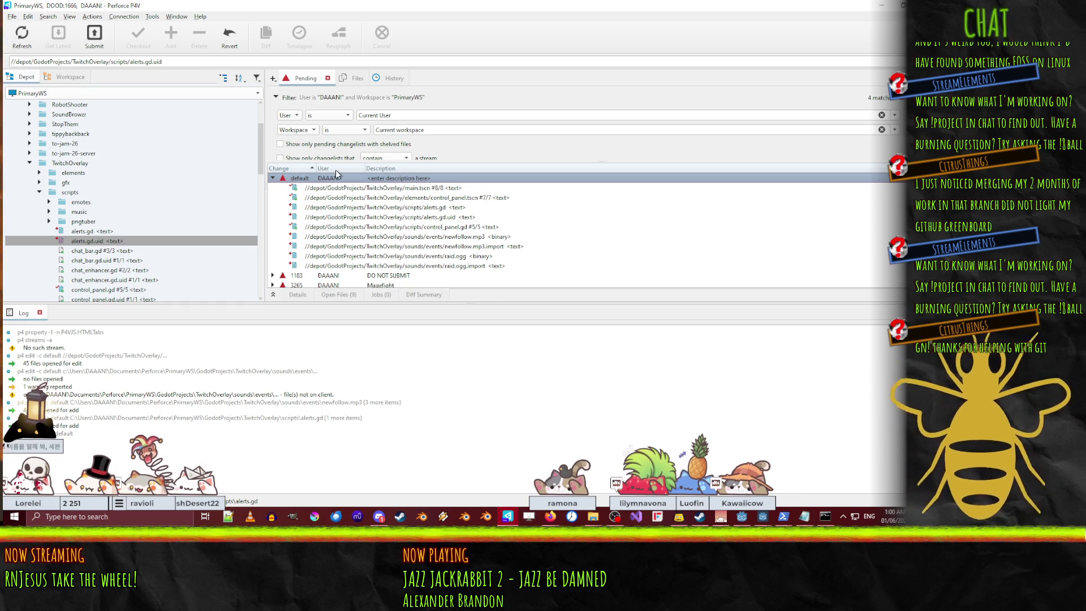
Choose Submit… on the default pending changelist
{"action": "right_click", "coordinate": [323, 179]}
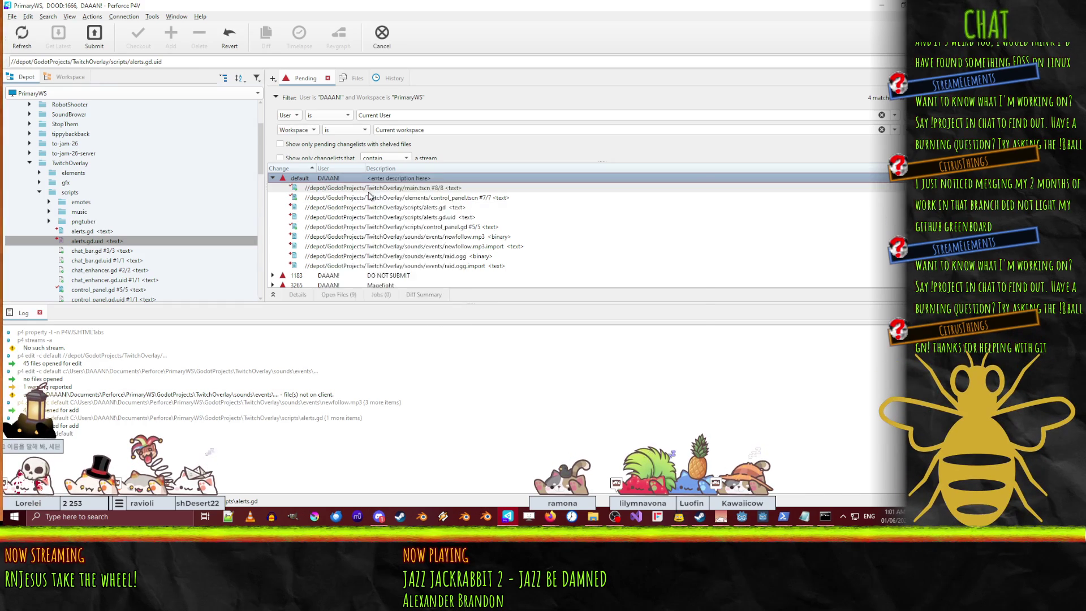
{"action": "left_click", "coordinate": [348, 186]}
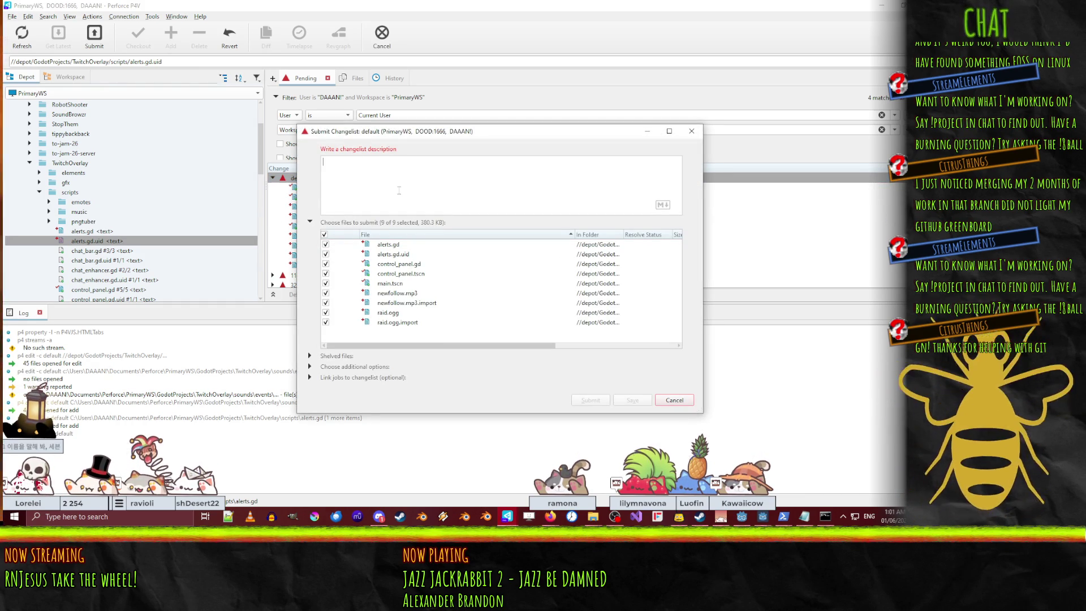